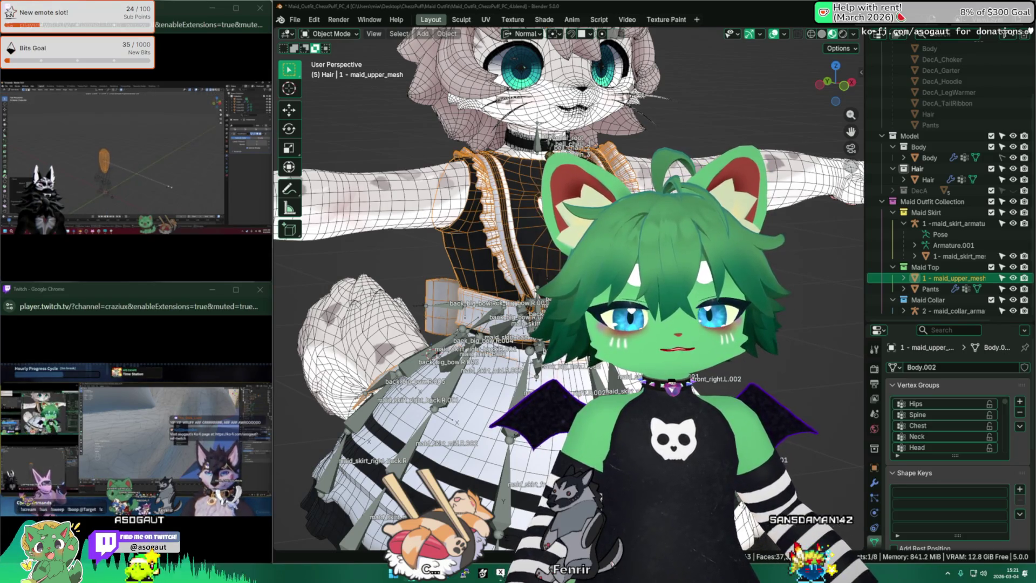
Move the image search browser window aside and return to Blender.
{"action": "left_click_drag", "start_coordinate": [1035, 56], "coordinate": [215, 53]}
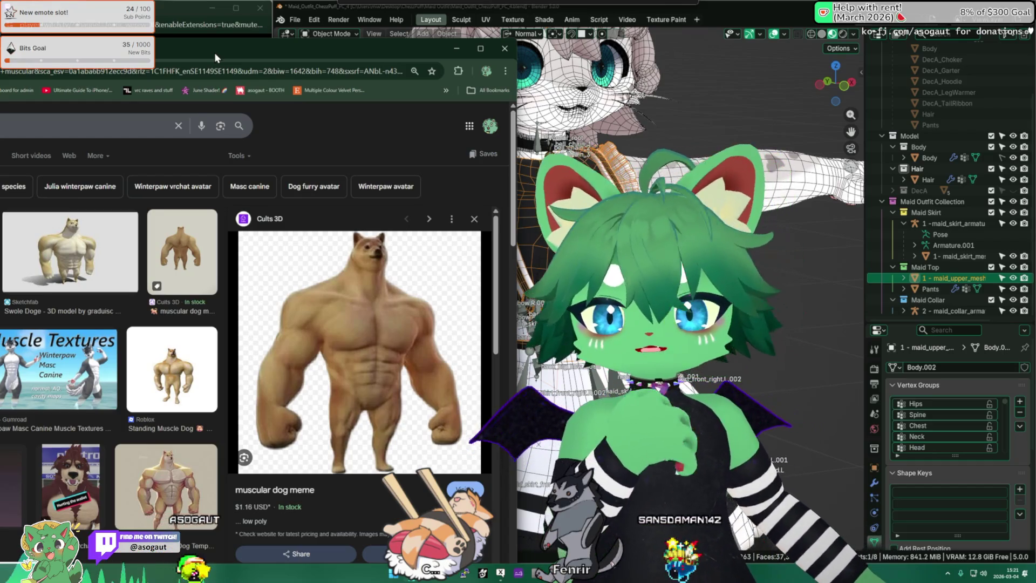
{"action": "left_click_drag", "start_coordinate": [215, 53], "coordinate": [207, 51]}
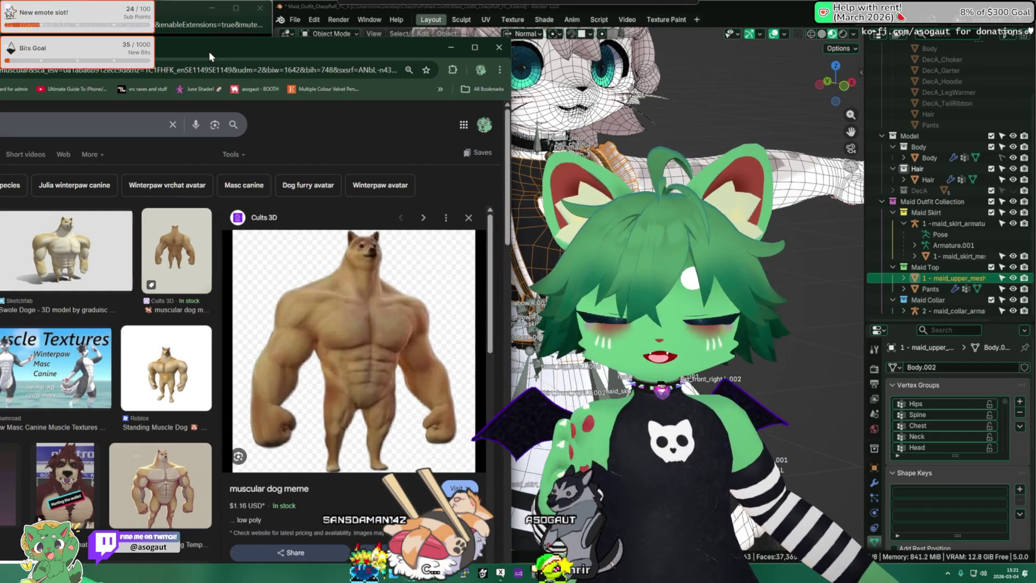
{"action": "key", "text": "super+Down"}
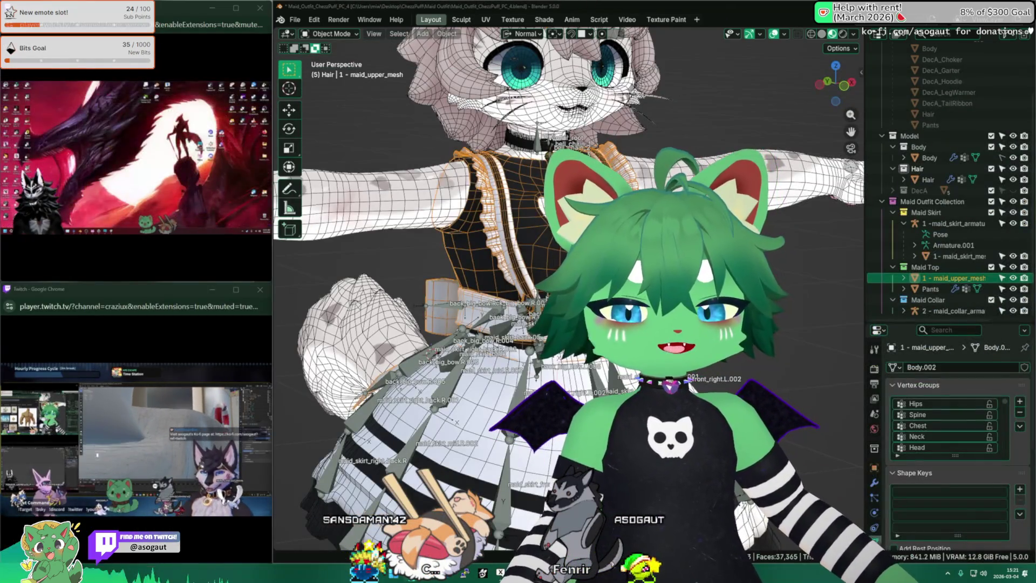
Isolate the model in Local View and select the skirt armature and maid top mesh.
{"action": "middle_click_drag", "start_coordinate": [540, 324], "coordinate": [558, 294]}
{"action": "scroll", "coordinate": [559, 294], "scroll_direction": "up", "scroll_amount": 3}
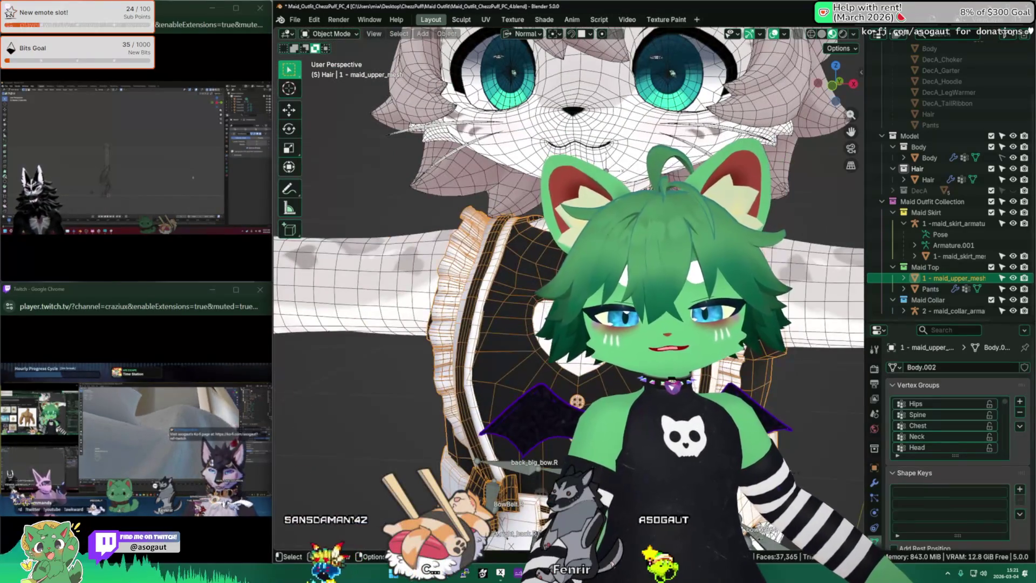
{"action": "key", "text": "KP_Divide"}
{"action": "key", "text": "KP_Divide"}
{"action": "mouse_move", "coordinate": [485, 324]}
{"action": "middle_mouse_down"}
{"action": "mouse_move", "coordinate": [474, 367]}
{"action": "mouse_move", "coordinate": [540, 243]}
{"action": "mouse_move", "coordinate": [545, 259]}
{"action": "mouse_move", "coordinate": [508, 264]}
{"action": "mouse_move", "coordinate": [297, 273]}
{"action": "mouse_move", "coordinate": [491, 296]}
{"action": "mouse_move", "coordinate": [484, 279]}
{"action": "middle_mouse_up"}
{"action": "left_click", "coordinate": [540, 243]}
{"action": "left_click", "coordinate": [486, 268]}
With the skirt mesh in Edit Mode, unhide maid_upper_mesh, then return to Object Mode.
{"action": "left_click", "coordinate": [484, 279]}
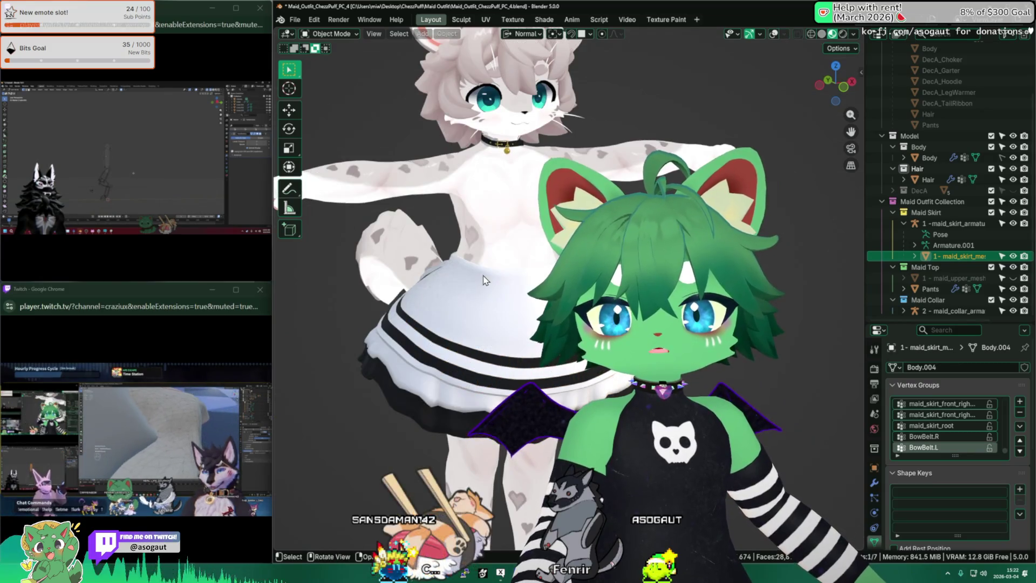
{"action": "key", "text": "Tab"}
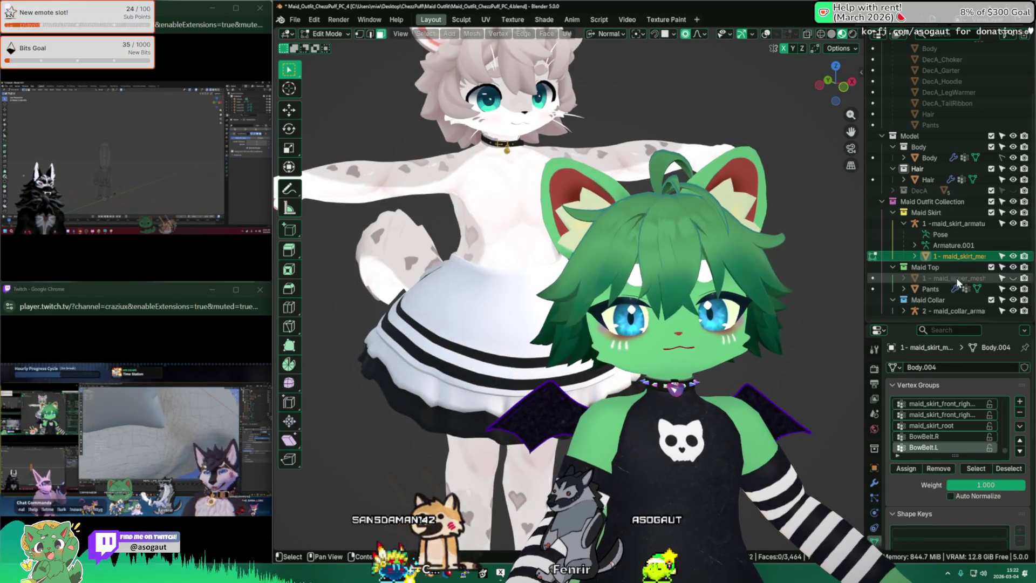
{"action": "left_click", "coordinate": [1013, 278]}
{"action": "middle_click_drag", "start_coordinate": [539, 243], "coordinate": [514, 242]}
{"action": "scroll", "coordinate": [515, 242], "scroll_direction": "up", "scroll_amount": 4}
{"action": "key", "text": "Tab"}
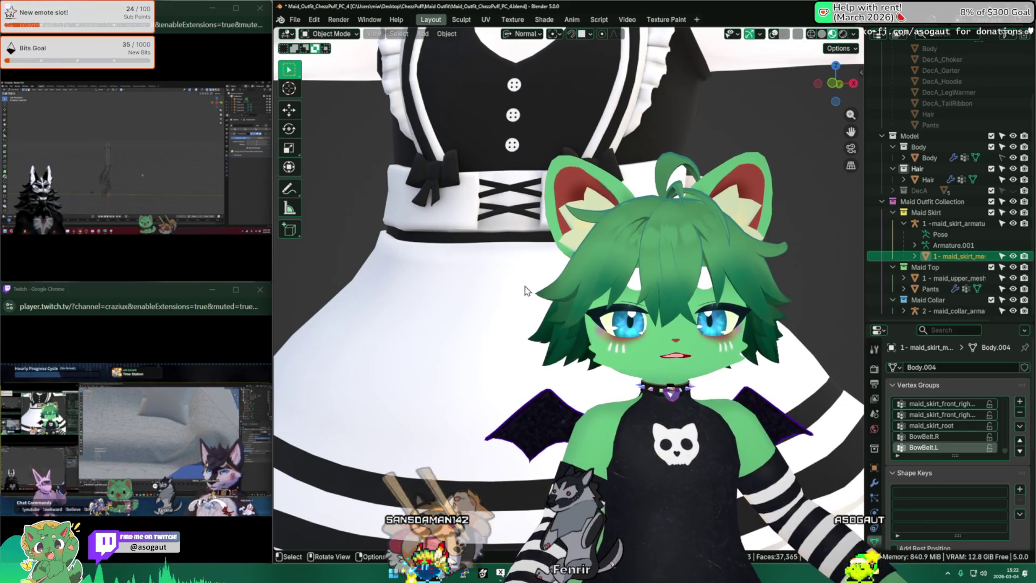
{"action": "left_click", "coordinate": [528, 290]}
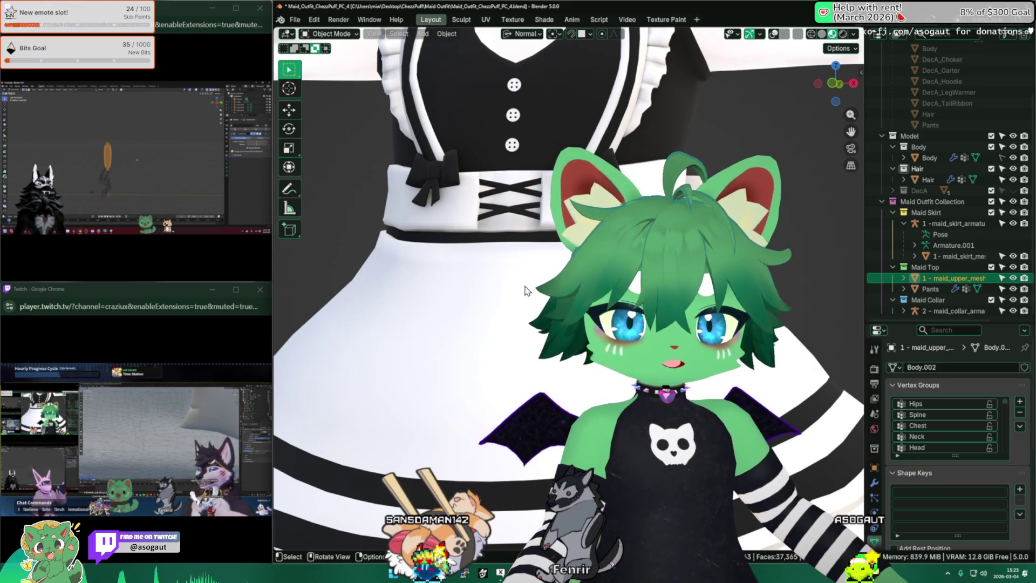
{"action": "left_click", "coordinate": [526, 291]}
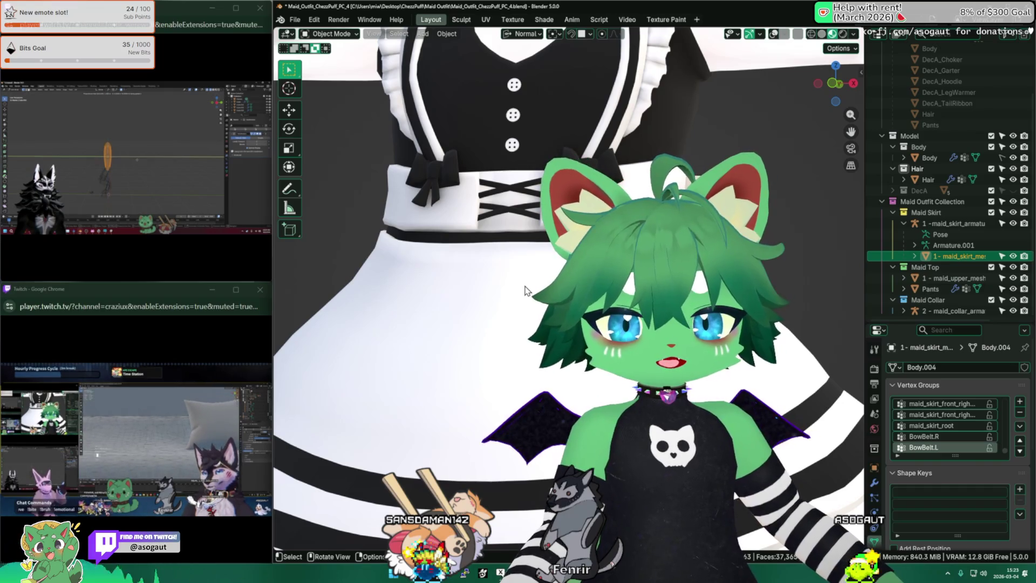
{"action": "key", "text": "shift+alt+z"}
{"action": "scroll", "coordinate": [352, 289], "scroll_direction": "down", "scroll_amount": 3}
{"action": "middle_click_drag", "start_coordinate": [351, 290], "coordinate": [502, 264]}
{"action": "key", "text": "shift+alt+z"}
{"action": "scroll", "coordinate": [473, 271], "scroll_direction": "up", "scroll_amount": 5}
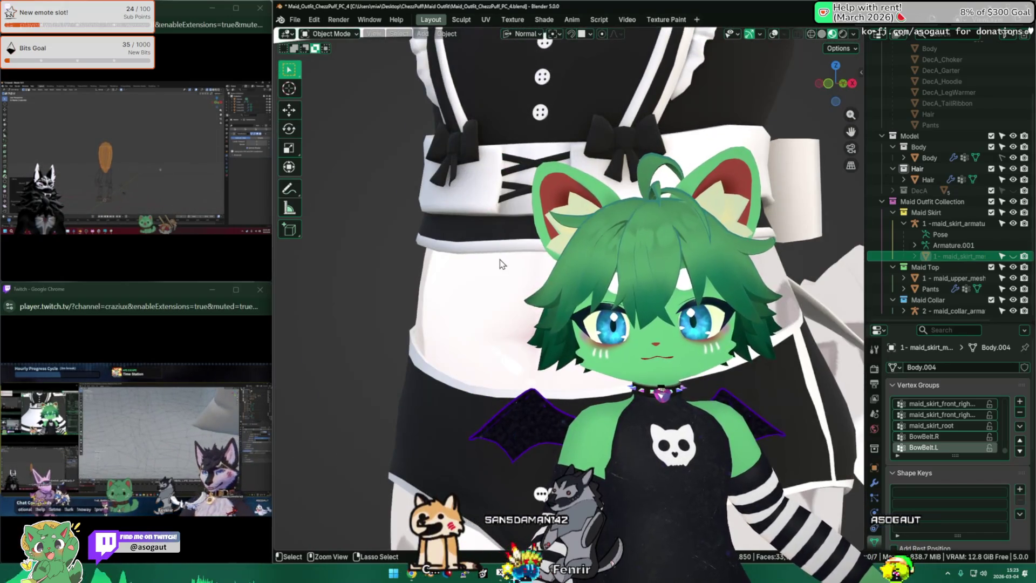
{"action": "key", "text": "alt+h"}
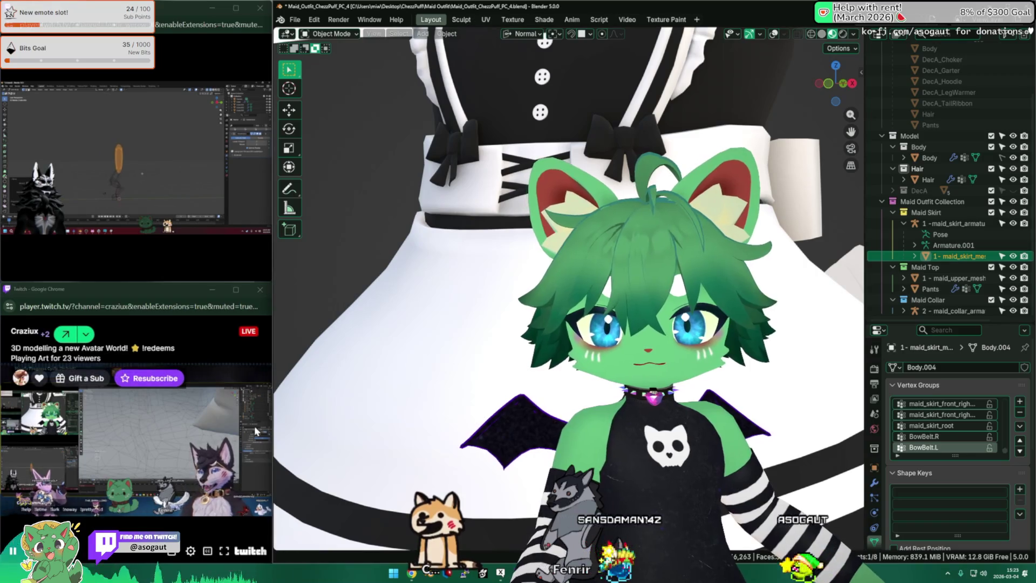
{"action": "double_click", "coordinate": [254, 405]}
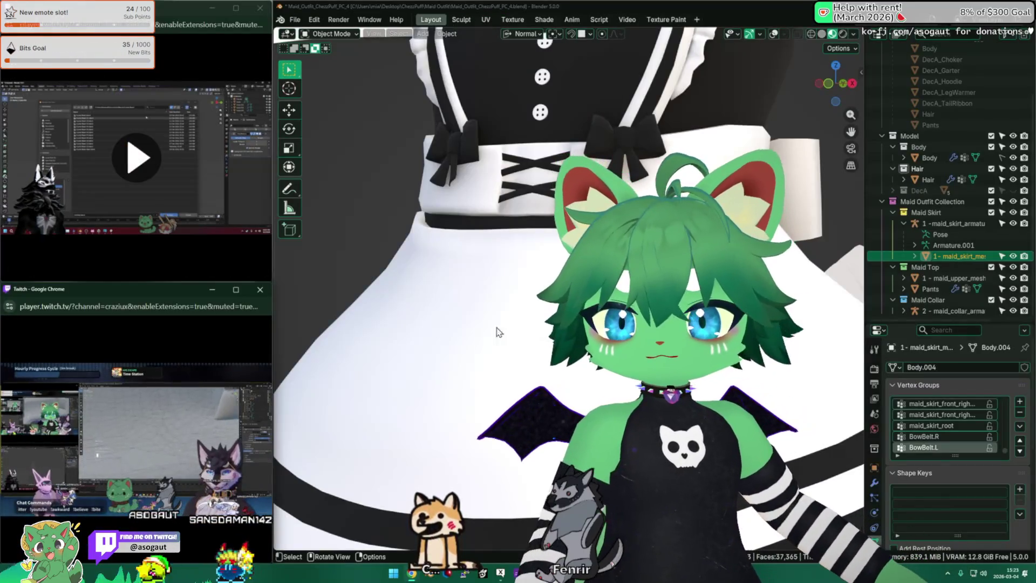
{"action": "key", "text": "Tab"}
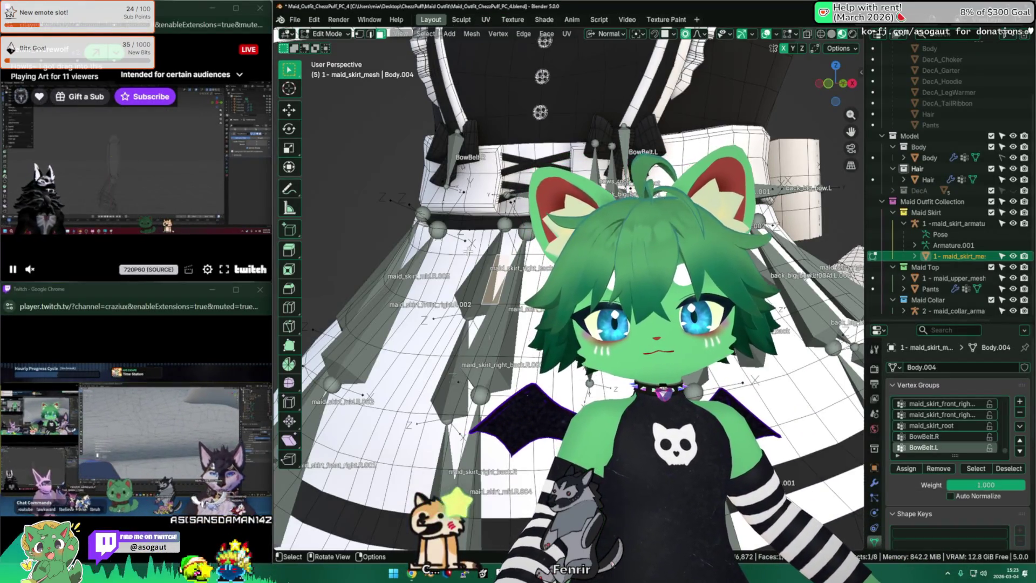
Isolate the skirt in Local View and cut a new edge loop, sliding it into place.
{"action": "key", "text": "KP_Divide"}
{"action": "scroll", "coordinate": [470, 274], "scroll_direction": "up", "scroll_amount": 3}
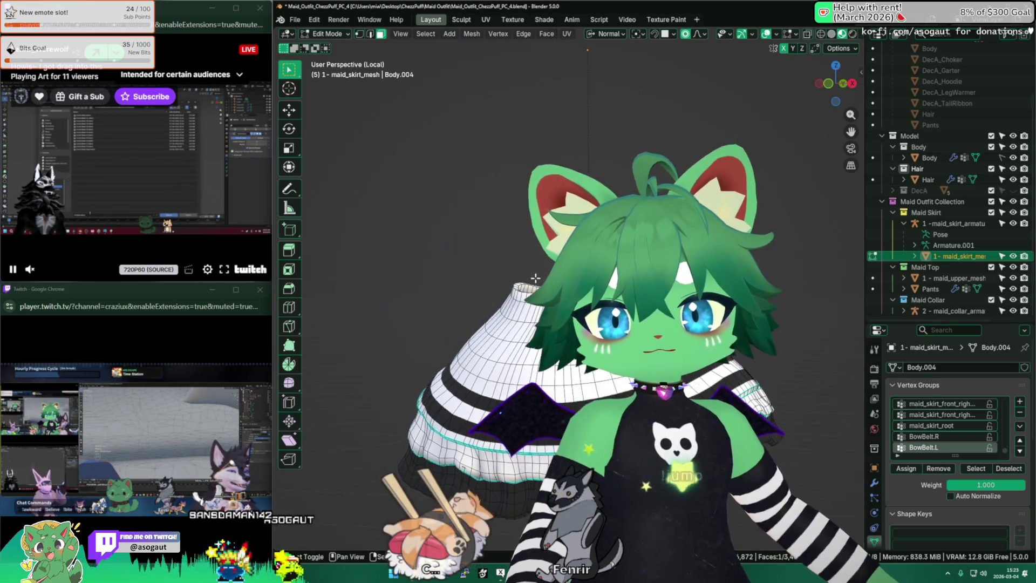
{"action": "mouse_move", "coordinate": [405, 245]}
{"action": "middle_mouse_down"}
{"action": "mouse_move", "coordinate": [432, 304]}
{"action": "mouse_move", "coordinate": [404, 282]}
{"action": "mouse_move", "coordinate": [494, 280]}
{"action": "mouse_move", "coordinate": [510, 309]}
{"action": "mouse_move", "coordinate": [499, 314]}
{"action": "mouse_move", "coordinate": [856, 373]}
{"action": "middle_mouse_up"}
{"action": "left_click", "coordinate": [441, 304]}
{"action": "left_click", "coordinate": [487, 283]}
{"action": "left_click", "coordinate": [532, 315]}
Switch to face select, pick the empty third material slot, then leave Local View and Edit Mode.
{"action": "key", "text": "3"}
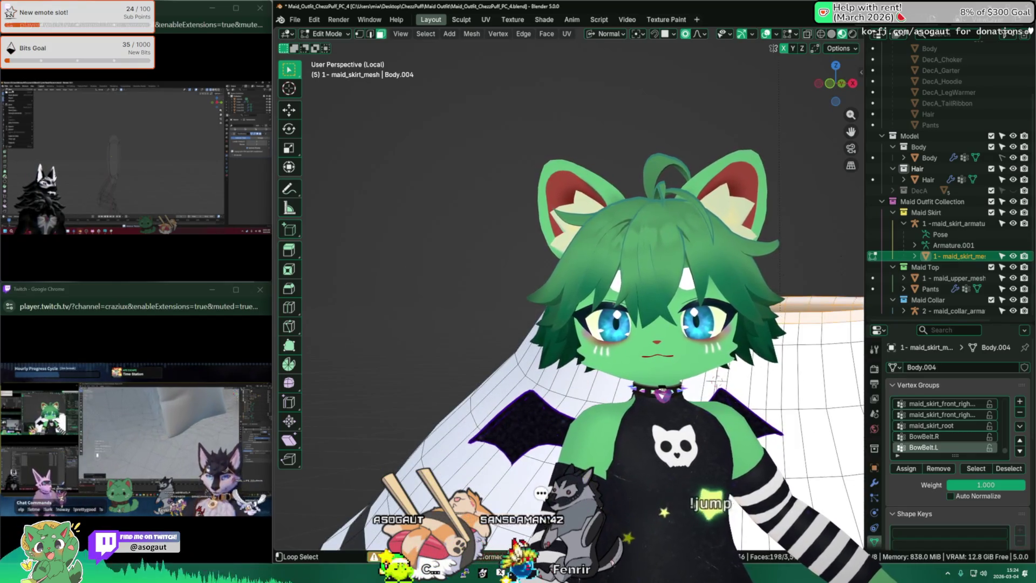
{"action": "scroll", "coordinate": [875, 503], "scroll_direction": "down", "scroll_amount": 3}
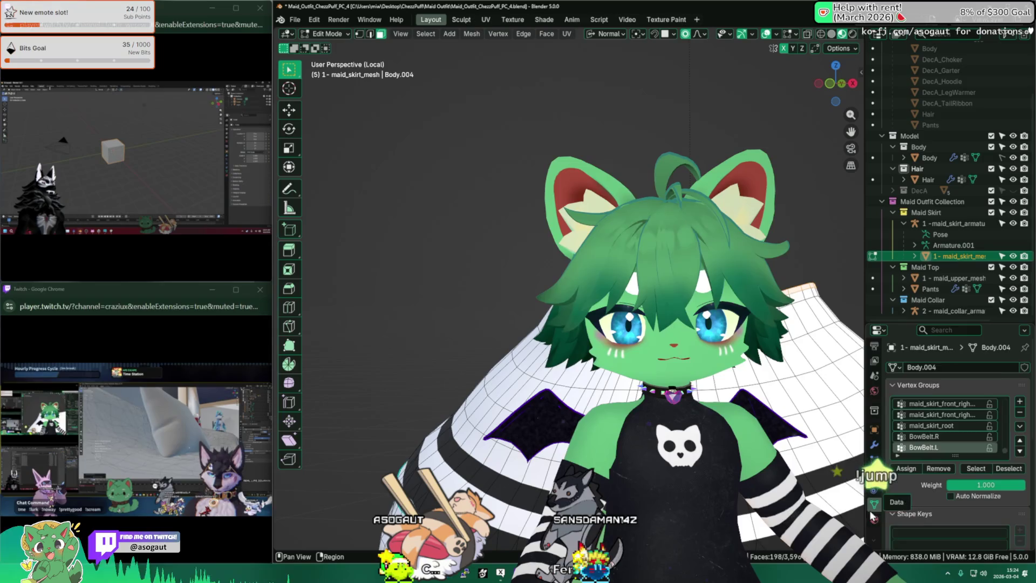
{"action": "left_click", "coordinate": [874, 519]}
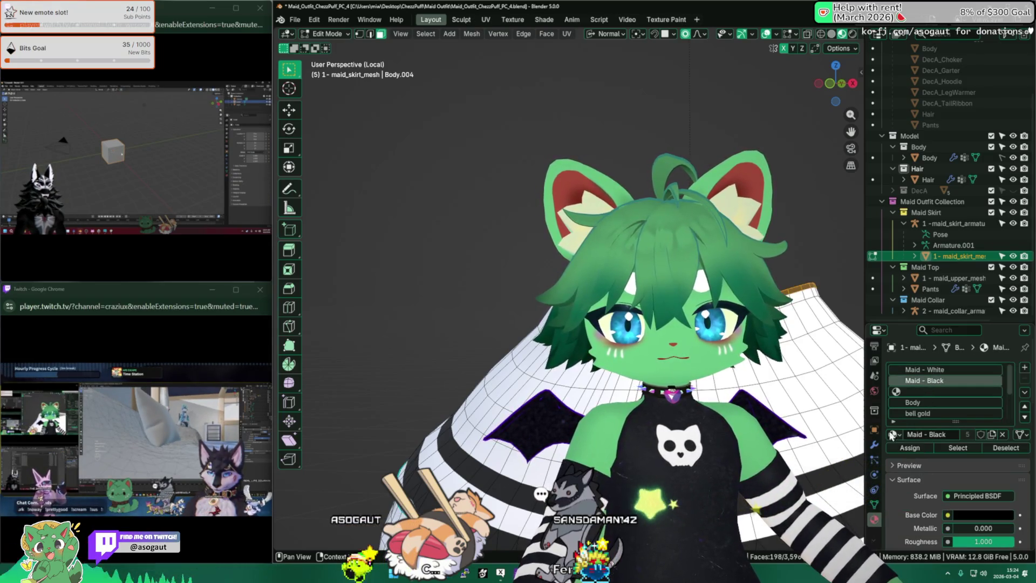
{"action": "left_click", "coordinate": [929, 393]}
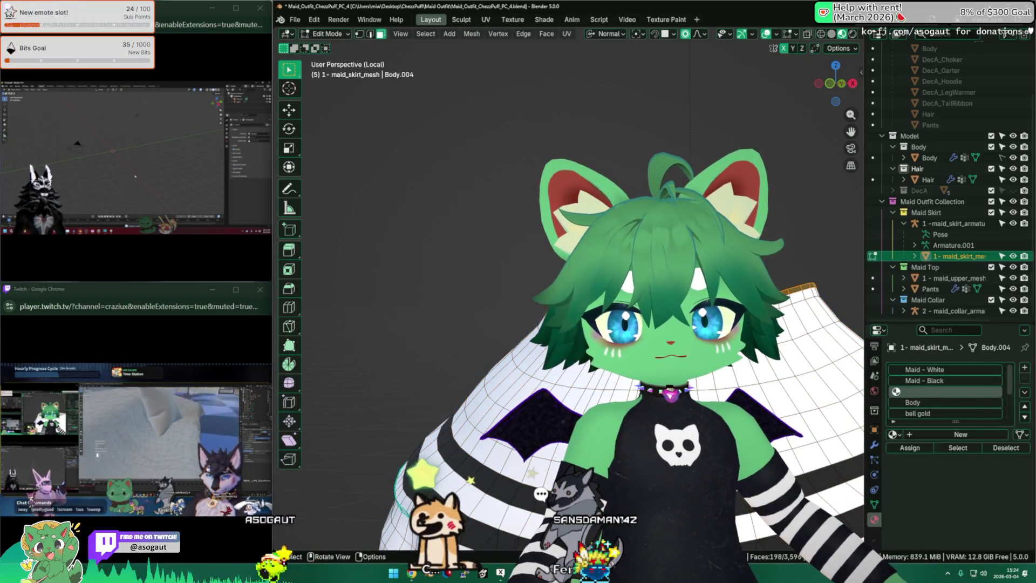
{"action": "key", "text": "KP_Divide"}
{"action": "key", "text": "Tab"}
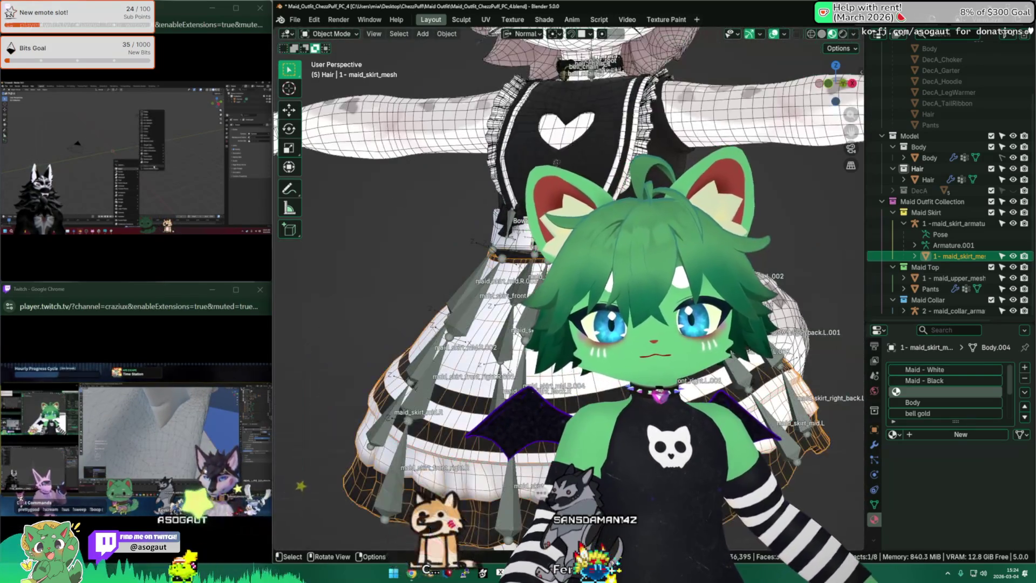
Select maid_upper_mesh, toggle overlays, and switch the viewport to Material Preview shading.
{"action": "left_click", "coordinate": [442, 215]}
{"action": "mouse_move", "coordinate": [384, 289]}
{"action": "middle_mouse_down"}
{"action": "mouse_move", "coordinate": [476, 306]}
{"action": "mouse_move", "coordinate": [336, 370]}
{"action": "mouse_move", "coordinate": [484, 294]}
{"action": "mouse_move", "coordinate": [428, 312]}
{"action": "mouse_move", "coordinate": [428, 428]}
{"action": "mouse_move", "coordinate": [464, 386]}
{"action": "middle_mouse_up"}
{"action": "key", "text": "shift+alt+z"}
{"action": "mouse_move", "coordinate": [501, 355]}
{"action": "middle_mouse_down"}
{"action": "mouse_move", "coordinate": [849, 323]}
{"action": "mouse_move", "coordinate": [378, 319]}
{"action": "mouse_move", "coordinate": [843, 310]}
{"action": "mouse_move", "coordinate": [647, 324]}
{"action": "mouse_move", "coordinate": [453, 355]}
{"action": "mouse_move", "coordinate": [529, 346]}
{"action": "mouse_move", "coordinate": [355, 336]}
{"action": "mouse_move", "coordinate": [615, 310]}
{"action": "middle_mouse_up"}
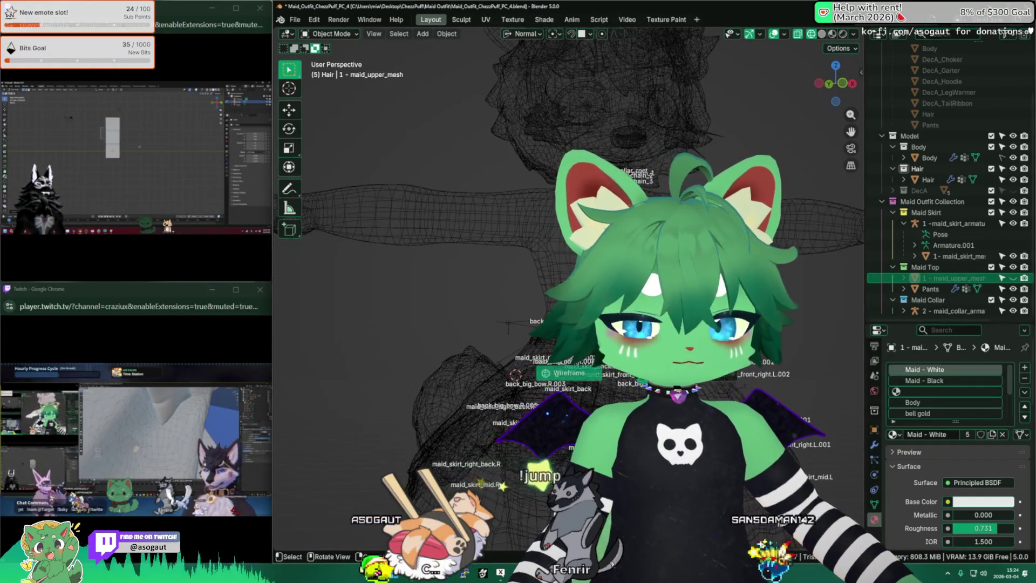
{"action": "left_click", "coordinate": [620, 421]}
{"action": "middle_click_drag", "start_coordinate": [540, 389], "coordinate": [426, 354]}
{"action": "scroll", "coordinate": [426, 353], "scroll_direction": "up", "scroll_amount": 2}
{"action": "key", "text": "shift+a"}
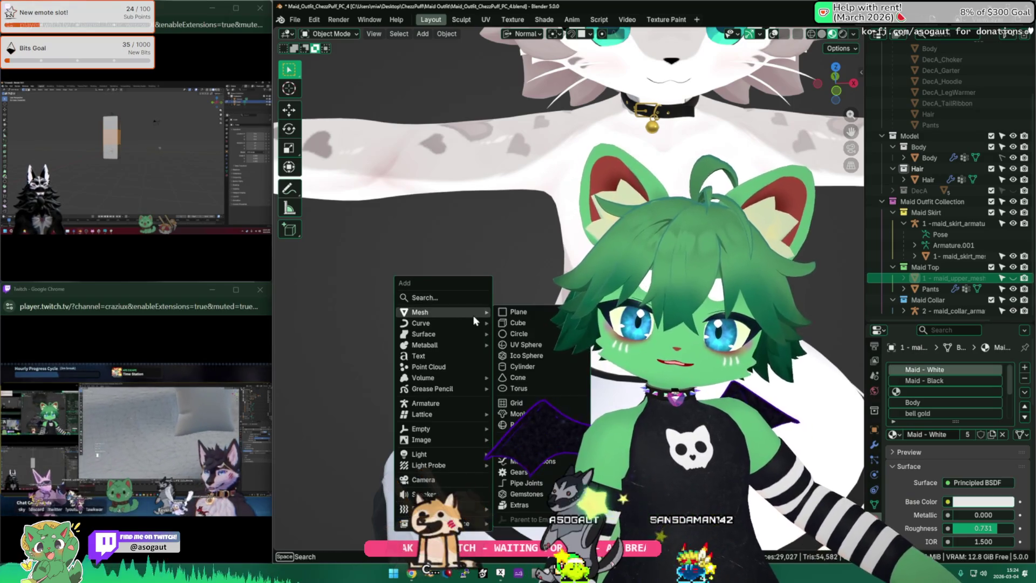
Dismiss the Add menu without adding an object.
{"action": "key", "text": "Escape"}
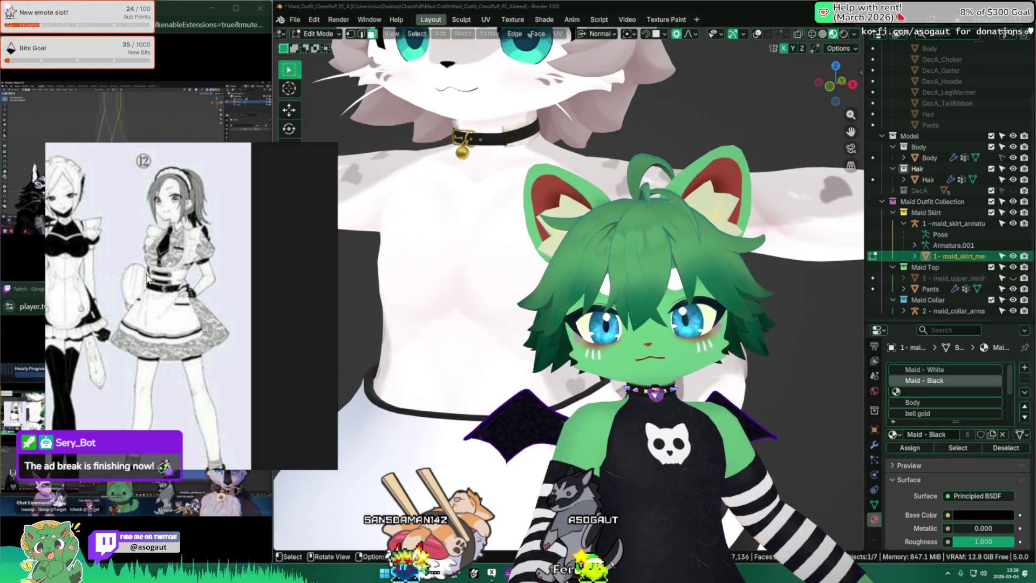
Zoom the maid-styles reference page in on figures 7 and 8, then close the image viewer.
{"action": "scroll", "coordinate": [214, 323], "scroll_direction": "up", "scroll_amount": 2}
{"action": "scroll", "coordinate": [229, 302], "scroll_direction": "down", "scroll_amount": 2}
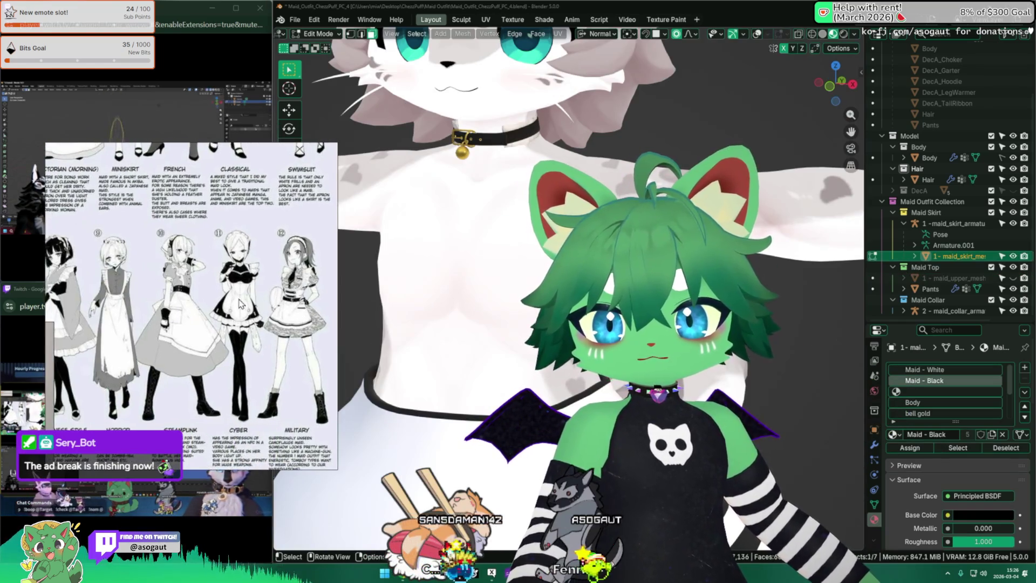
{"action": "scroll", "coordinate": [230, 307], "scroll_direction": "up", "scroll_amount": 1}
{"action": "scroll", "coordinate": [231, 307], "scroll_direction": "up", "scroll_amount": 3}
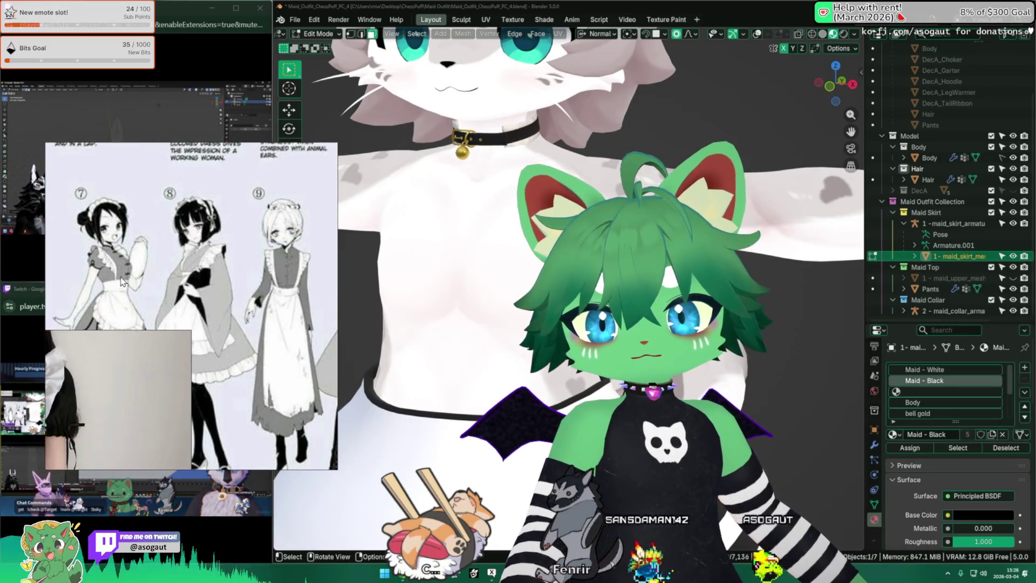
{"action": "scroll", "coordinate": [134, 289], "scroll_direction": "up", "scroll_amount": 2}
{"action": "scroll", "coordinate": [135, 289], "scroll_direction": "up", "scroll_amount": 1}
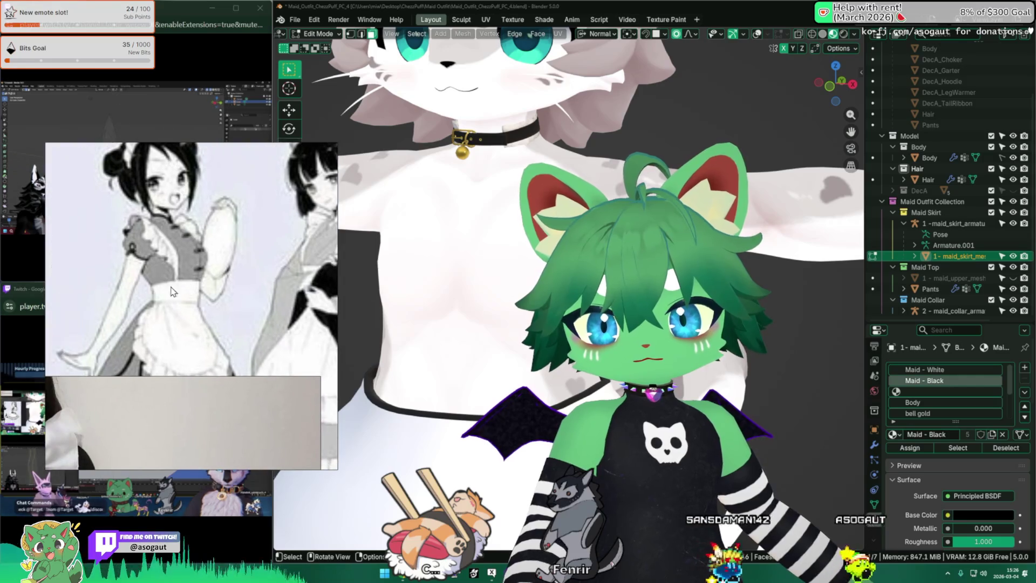
{"action": "scroll", "coordinate": [620, 391], "scroll_direction": "down", "scroll_amount": 2}
{"action": "key", "text": "Tab"}
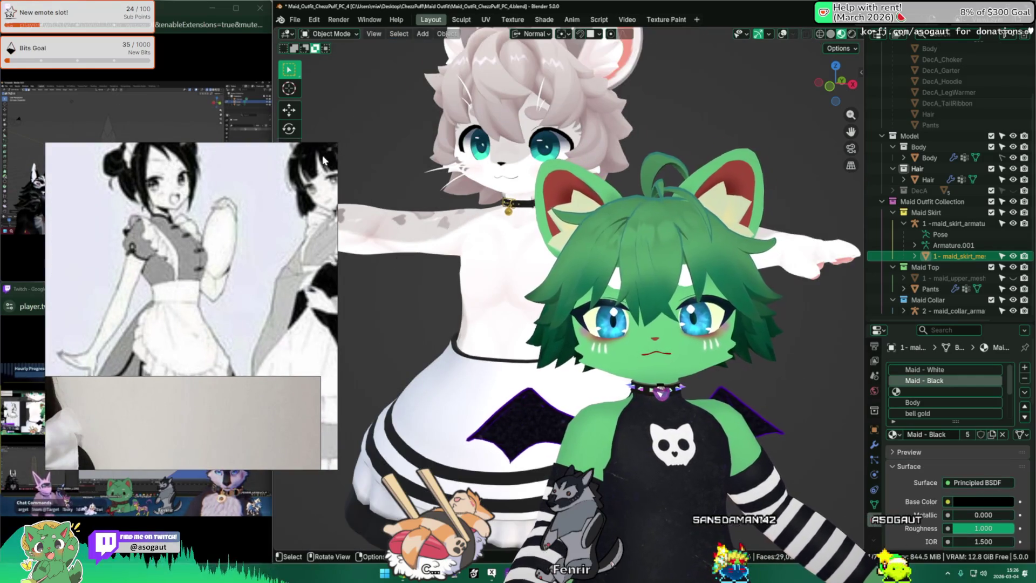
{"action": "left_click", "coordinate": [309, 151]}
Toggle overlays, isolate the skirt in Local View, and save the file.
{"action": "key", "text": "shift+alt+z"}
{"action": "mouse_move", "coordinate": [452, 388]}
{"action": "middle_mouse_down"}
{"action": "mouse_move", "coordinate": [486, 351]}
{"action": "mouse_move", "coordinate": [475, 378]}
{"action": "middle_mouse_up"}
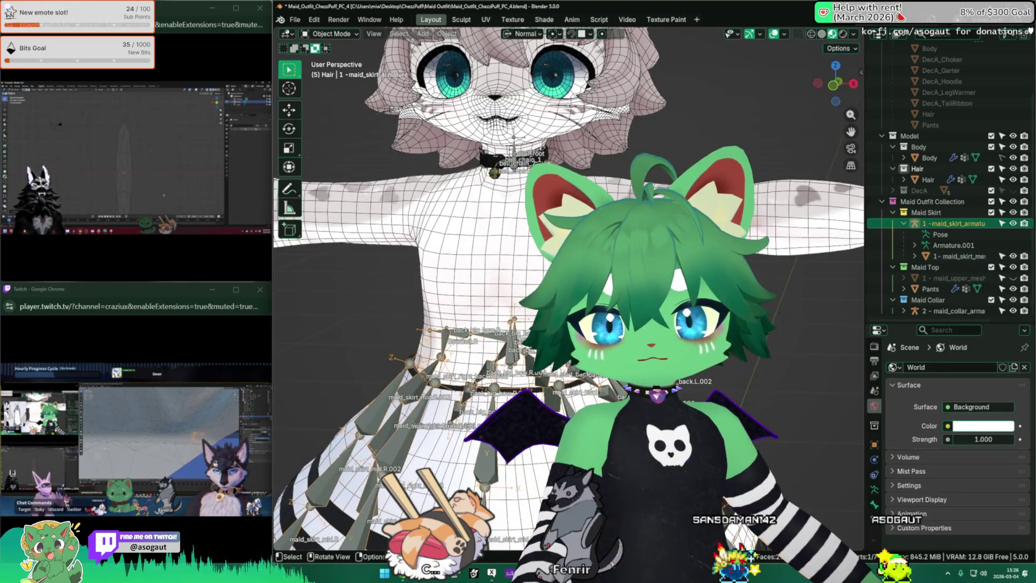
{"action": "key", "text": "KP_Divide"}
{"action": "mouse_move", "coordinate": [502, 347]}
{"action": "middle_mouse_down"}
{"action": "mouse_move", "coordinate": [502, 324]}
{"action": "mouse_move", "coordinate": [502, 347]}
{"action": "mouse_move", "coordinate": [521, 361]}
{"action": "middle_mouse_up"}
{"action": "key", "text": "ctrl+s"}
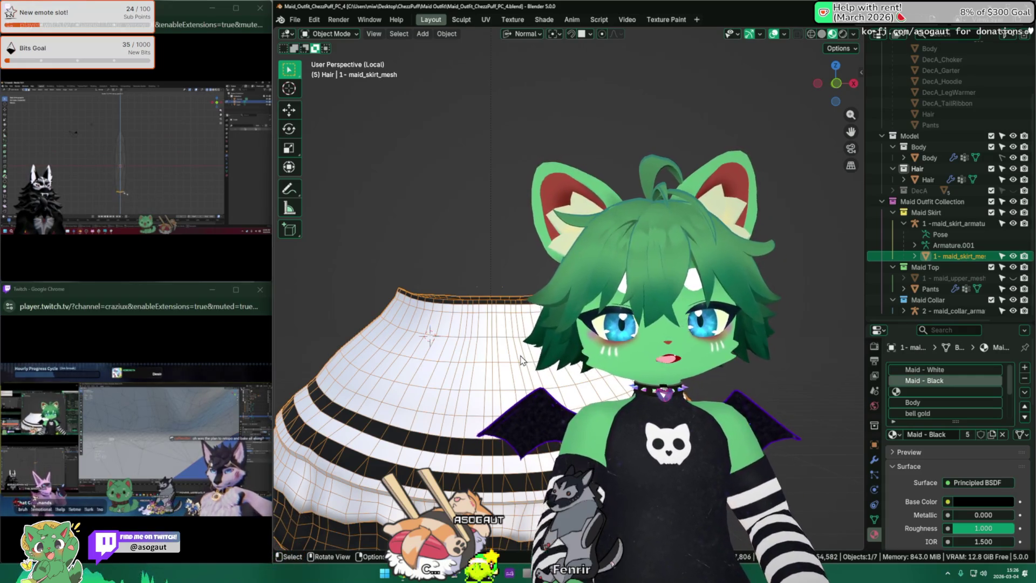
Duplicate the skirt and move the copy along Z to sit just above the original.
{"action": "mouse_move", "coordinate": [521, 361]}
{"action": "middle_mouse_down"}
{"action": "mouse_move", "coordinate": [455, 364]}
{"action": "mouse_move", "coordinate": [583, 378]}
{"action": "mouse_move", "coordinate": [415, 340]}
{"action": "mouse_move", "coordinate": [532, 357]}
{"action": "middle_mouse_up"}
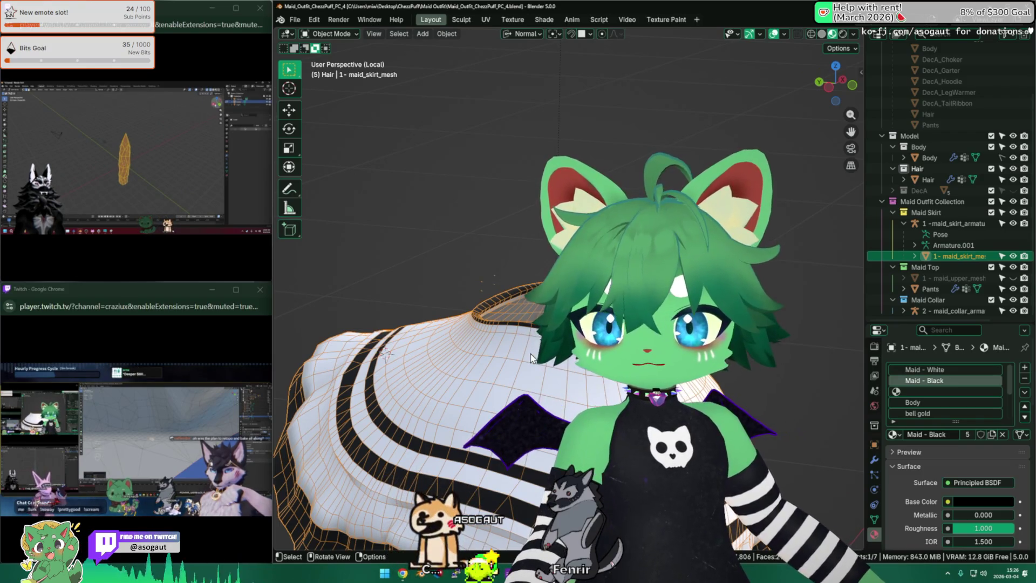
{"action": "middle_click_drag", "start_coordinate": [531, 357], "coordinate": [540, 362]}
{"action": "key", "text": "shift+d"}
{"action": "key", "text": "z"}
{"action": "left_click", "coordinate": [540, 361]}
{"action": "middle_click_drag", "start_coordinate": [387, 353], "coordinate": [681, 365]}
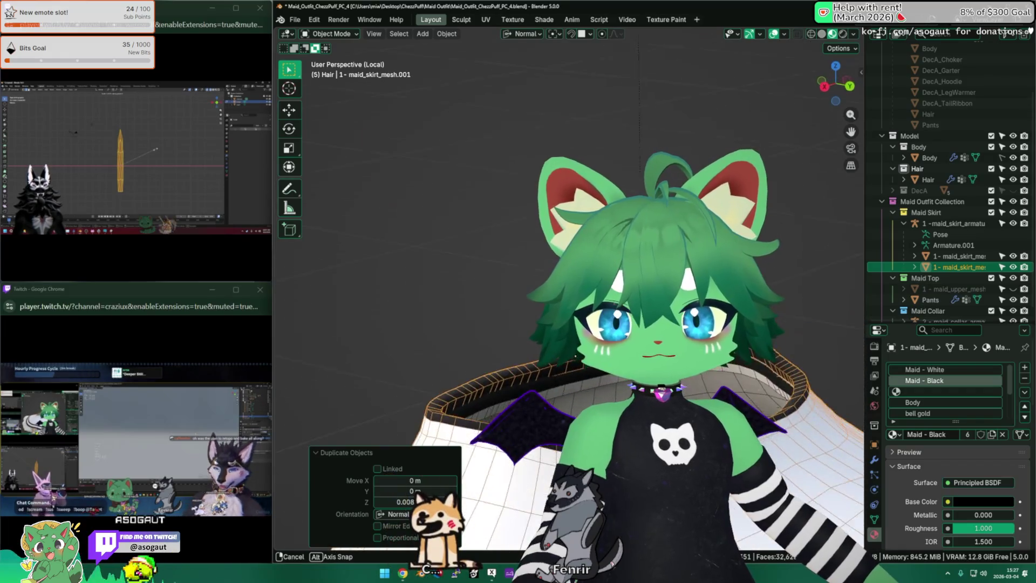
Undo the raised duplicate and make a fresh in-place skirt copy in Local View.
{"action": "key", "text": "ctrl+z"}
{"action": "key", "text": "KP_Divide"}
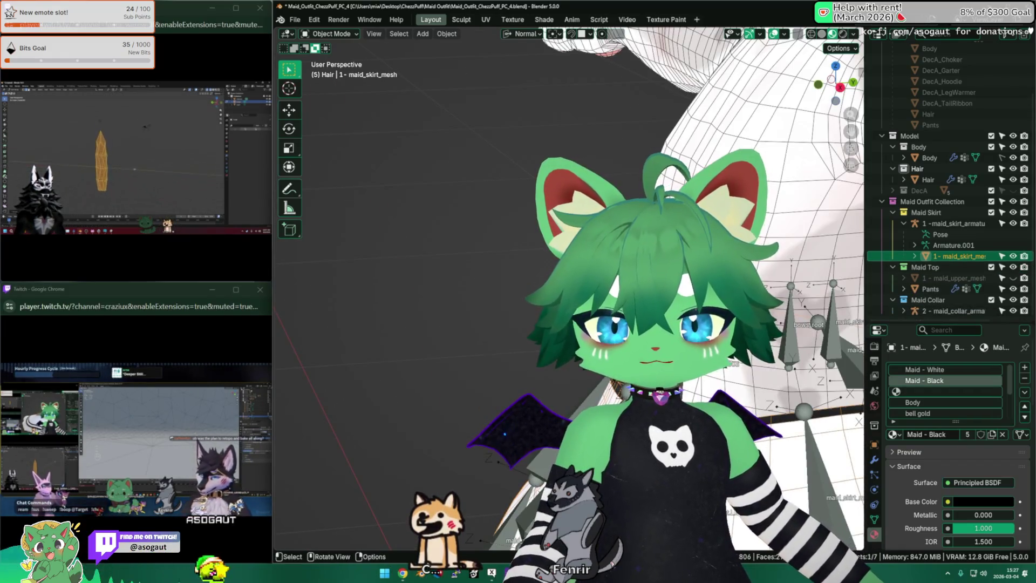
{"action": "key", "text": "KP_Divide"}
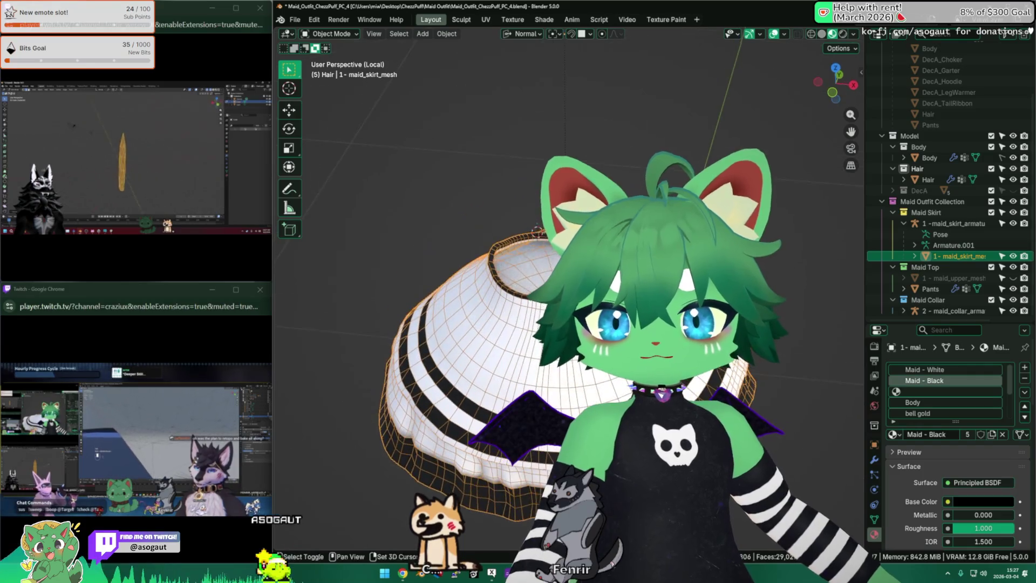
{"action": "scroll", "coordinate": [573, 302], "scroll_direction": "up", "scroll_amount": 2}
{"action": "key", "text": "shift+d"}
{"action": "key", "text": "Escape"}
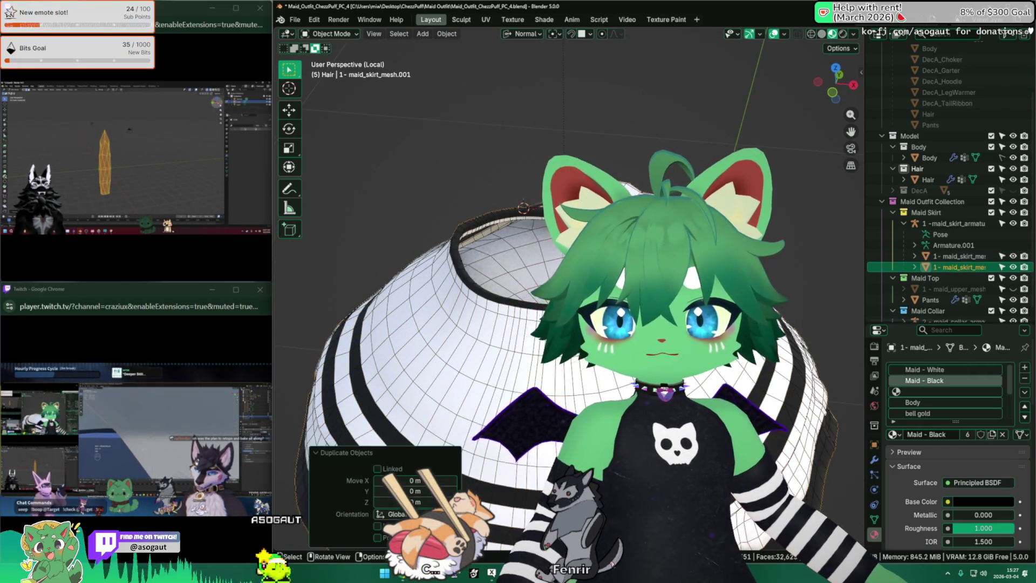
{"action": "middle_click_drag", "start_coordinate": [572, 302], "coordinate": [594, 305]}
Select the original skirt and inspect its mesh in Edit Mode with edge select.
{"action": "key", "text": "alt+a"}
{"action": "left_click", "coordinate": [410, 324]}
{"action": "key", "text": "Tab"}
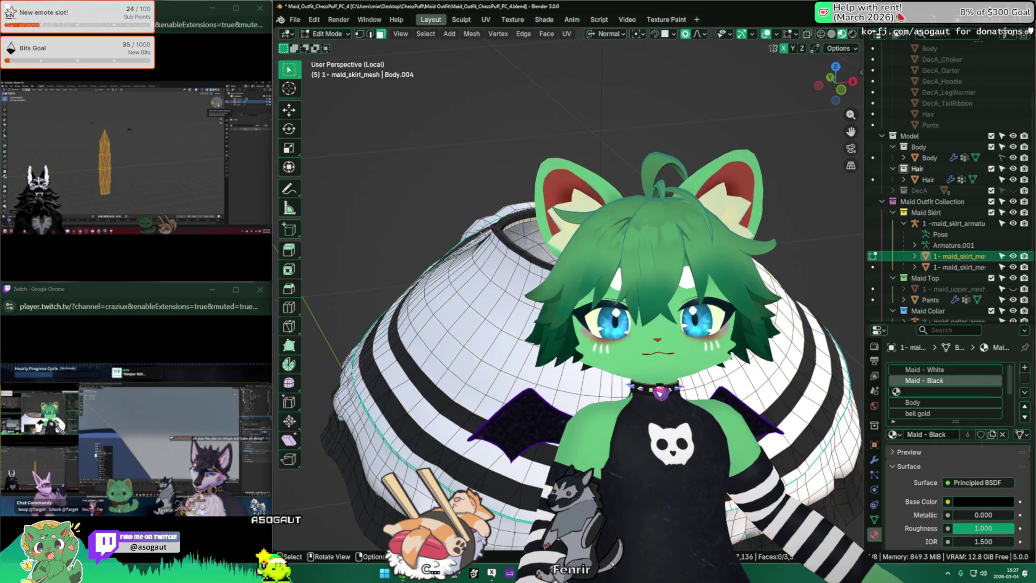
{"action": "right_click", "coordinate": [842, 216]}
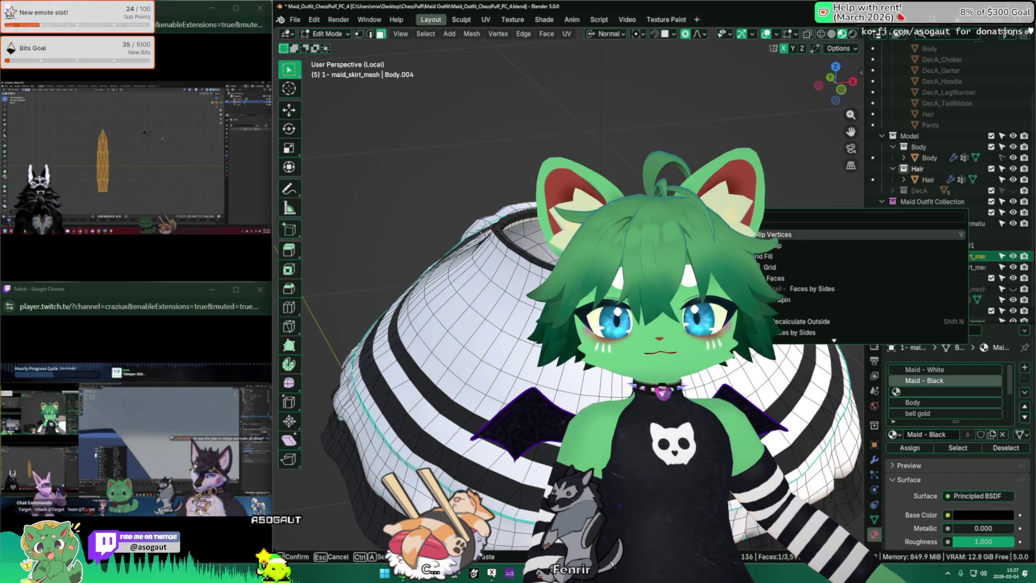
{"action": "scroll", "coordinate": [572, 302], "scroll_direction": "up", "scroll_amount": 4}
{"action": "middle_click_drag", "start_coordinate": [572, 302], "coordinate": [545, 278]}
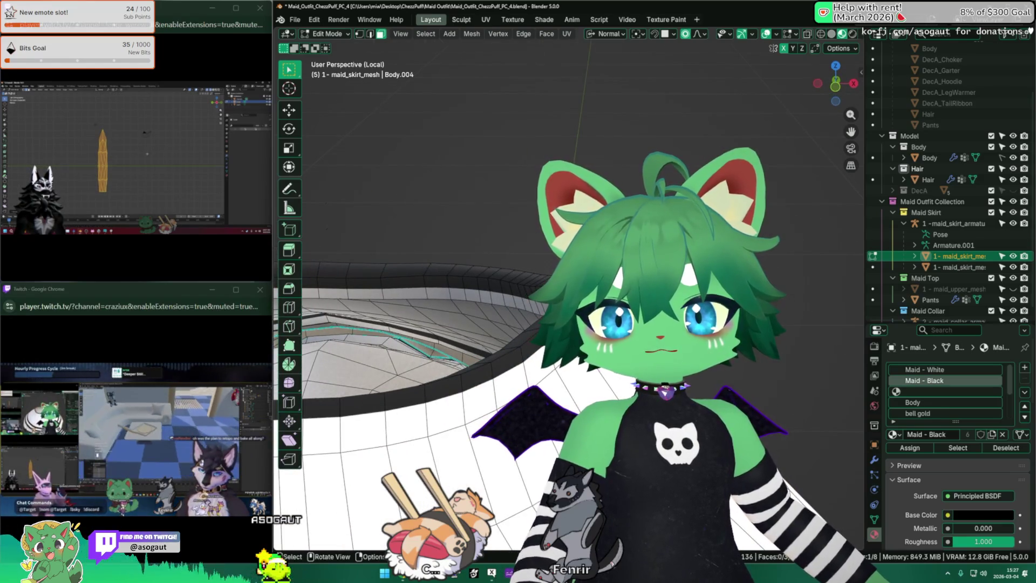
{"action": "key", "text": "2"}
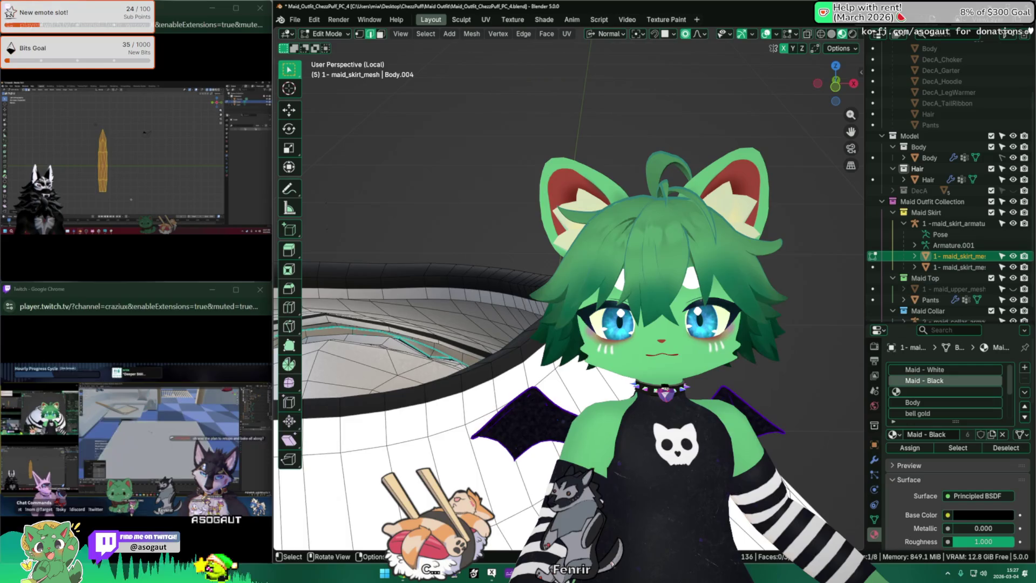
{"action": "middle_click_drag", "start_coordinate": [486, 306], "coordinate": [366, 306]}
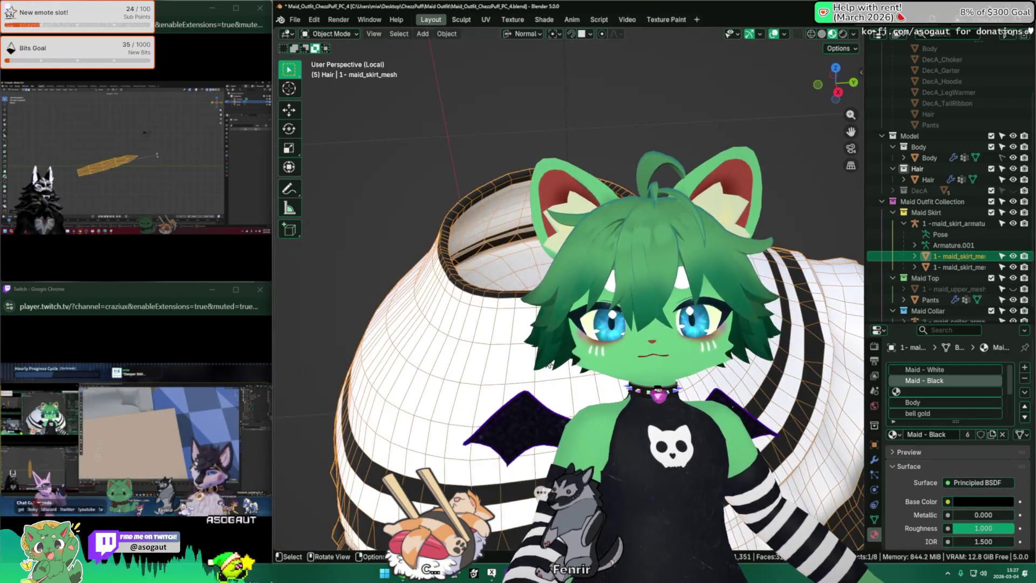
Merge away the extra skirt copy, leave Local View, and deselect everything.
{"action": "key", "text": "Tab"}
{"action": "key", "text": "Tab"}
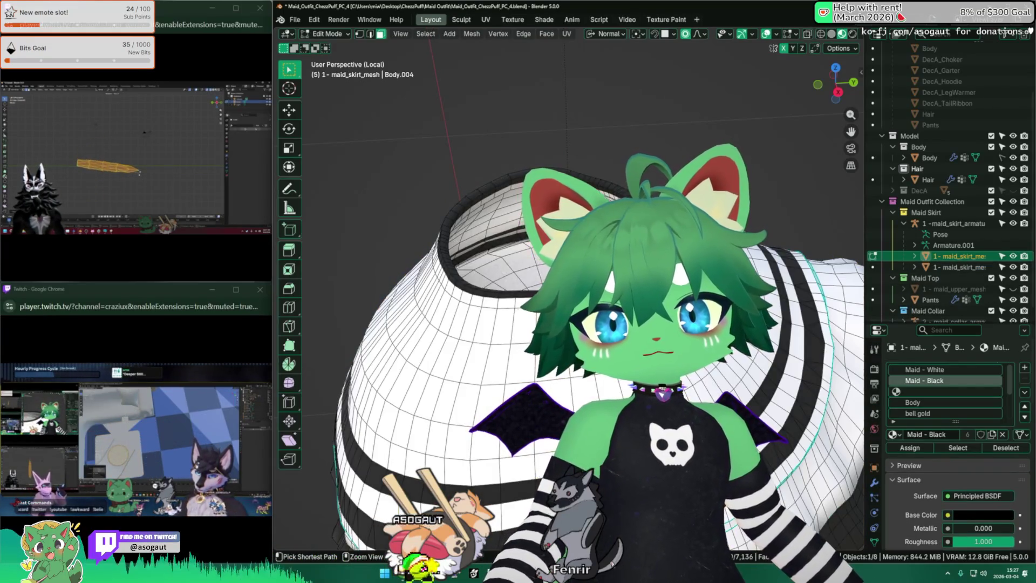
{"action": "key", "text": "Tab"}
{"action": "left_click", "coordinate": [956, 267], "text": "ctrl"}
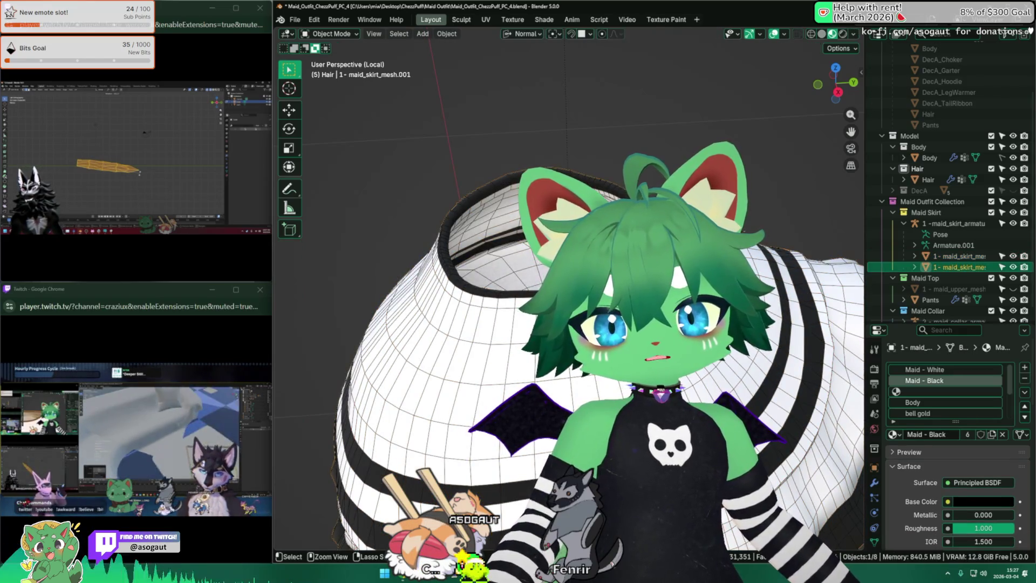
{"action": "key", "text": "ctrl+j"}
{"action": "key", "text": "Tab"}
{"action": "key", "text": "KP_Divide"}
{"action": "middle_click_drag", "start_coordinate": [464, 254], "coordinate": [502, 254]}
{"action": "key", "text": "Tab"}
{"action": "key", "text": "Tab"}
{"action": "key", "text": "Tab"}
{"action": "left_click", "coordinate": [491, 248]}
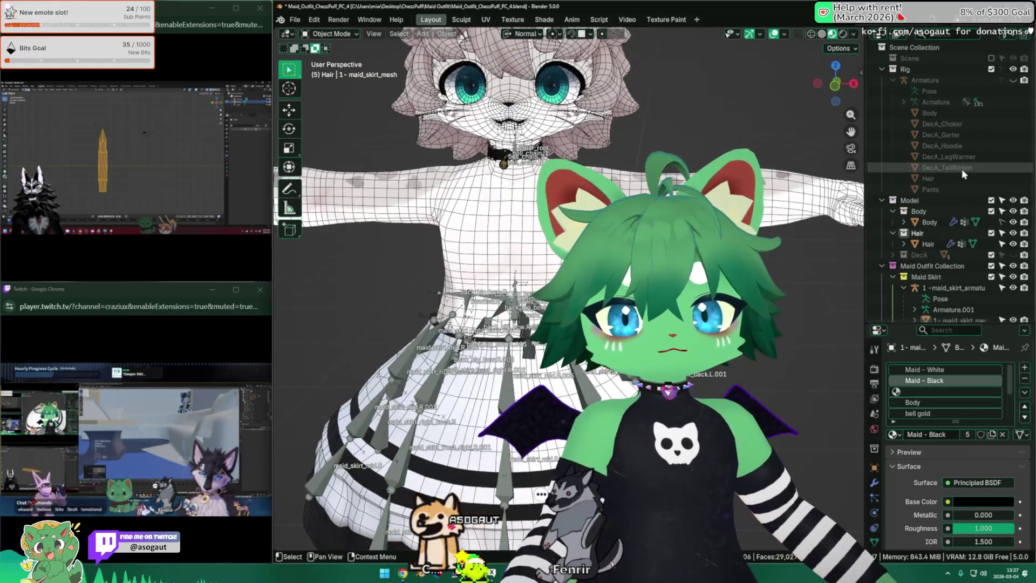
Save, then duplicate the Body and rename the copy 'sort of upper body skirt'.
{"action": "scroll", "coordinate": [1004, 135], "scroll_direction": "up", "scroll_amount": 5}
{"action": "key", "text": "ctrl+s"}
{"action": "left_click", "coordinate": [1004, 113]}
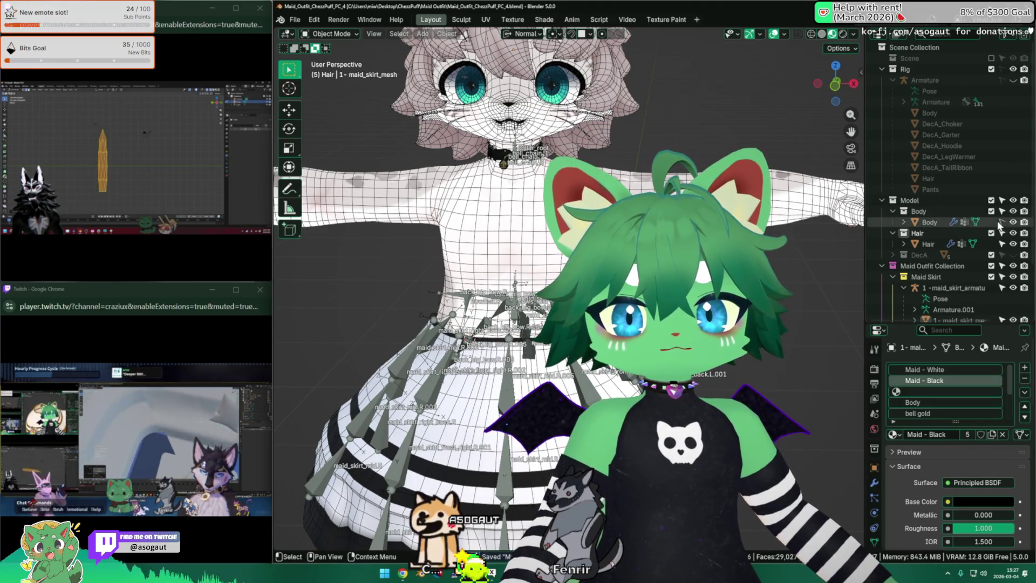
{"action": "key", "text": "shift+d"}
{"action": "key", "text": "Escape"}
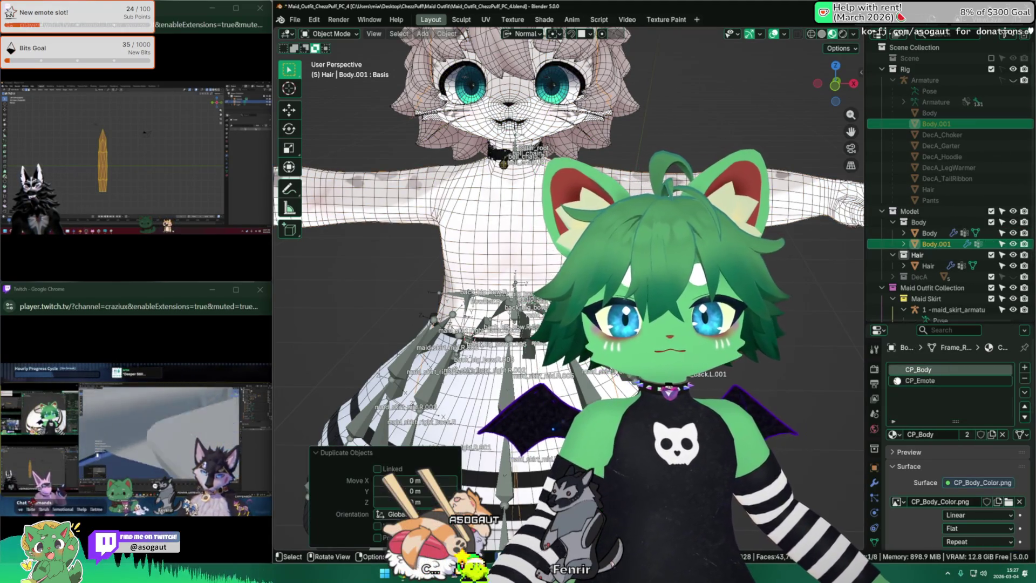
{"action": "double_click", "coordinate": [936, 244]}
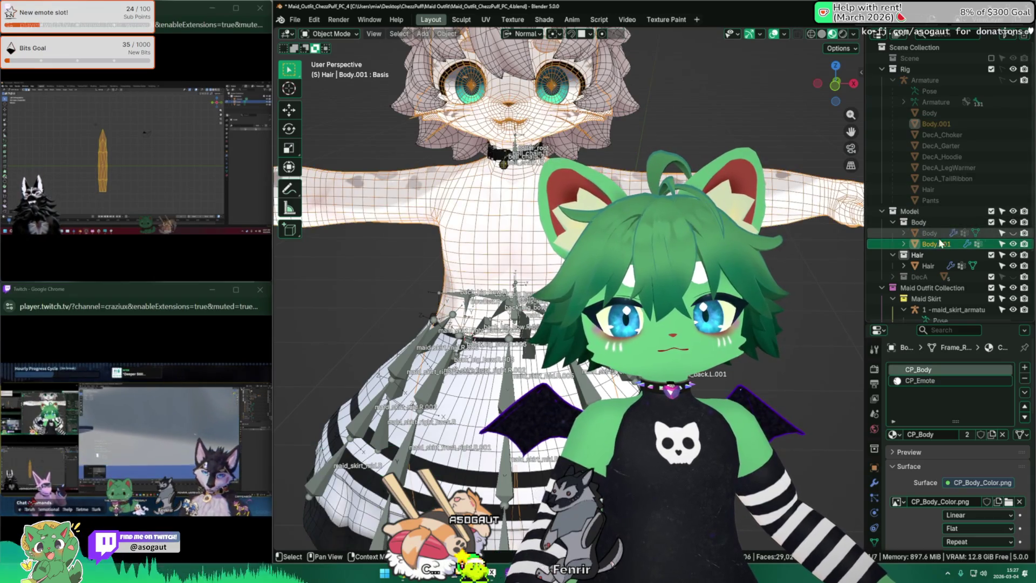
{"action": "scroll", "coordinate": [955, 238], "scroll_direction": "down", "scroll_amount": 4}
{"action": "type", "text": "sort"}
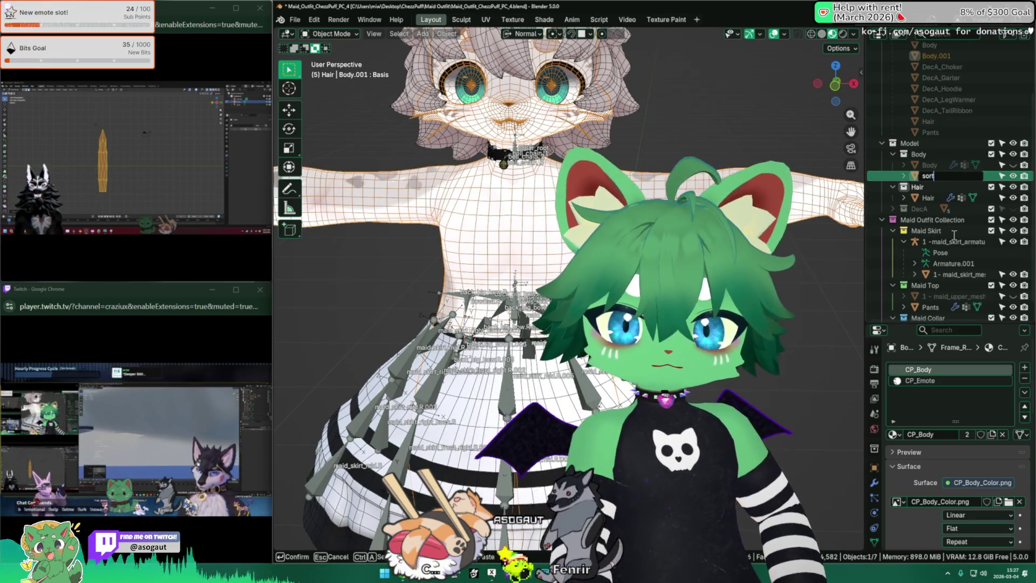
{"action": "type", "text": " of upper body skirt"}
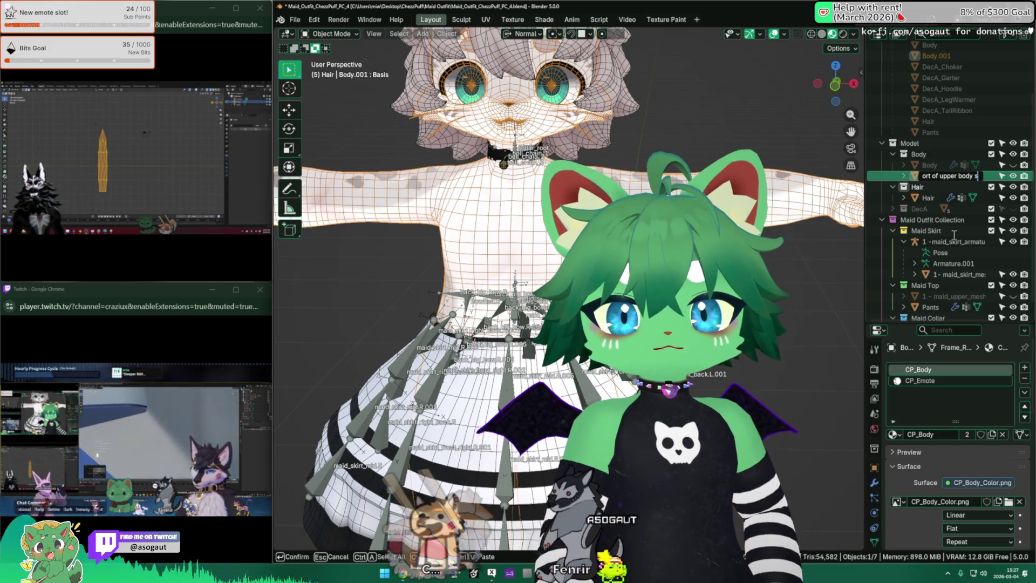
{"action": "key", "text": "Return"}
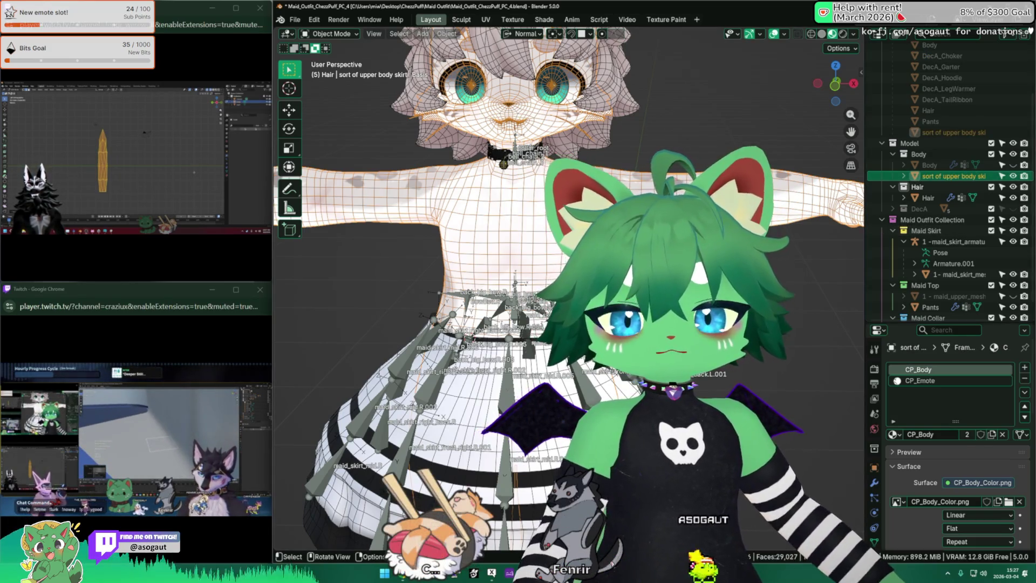
Clear the copy's parent, move it into the Maid Skirt collection, and hide the skirt armature.
{"action": "key", "text": "alt+p"}
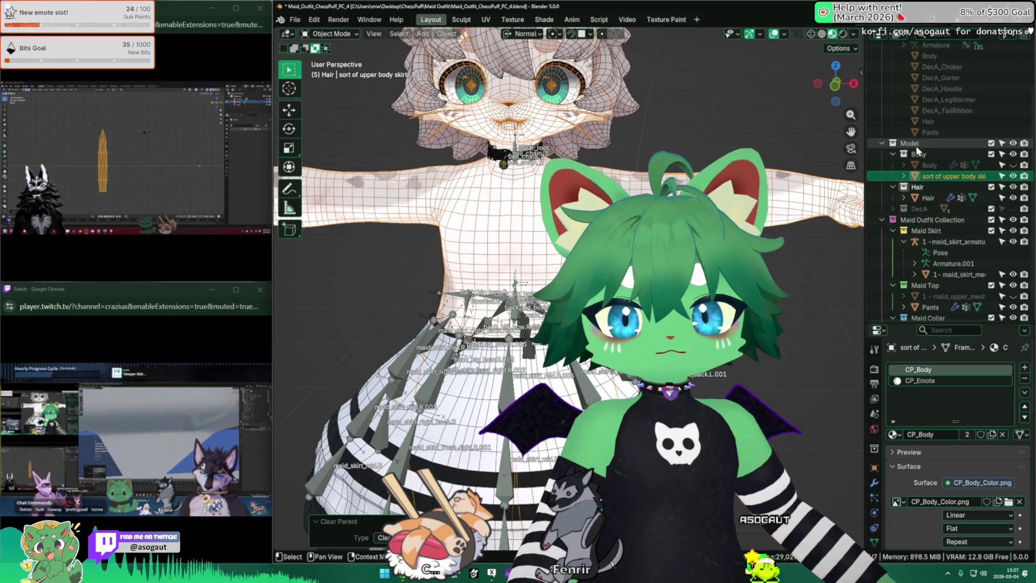
{"action": "left_click_drag", "start_coordinate": [950, 176], "coordinate": [941, 259]}
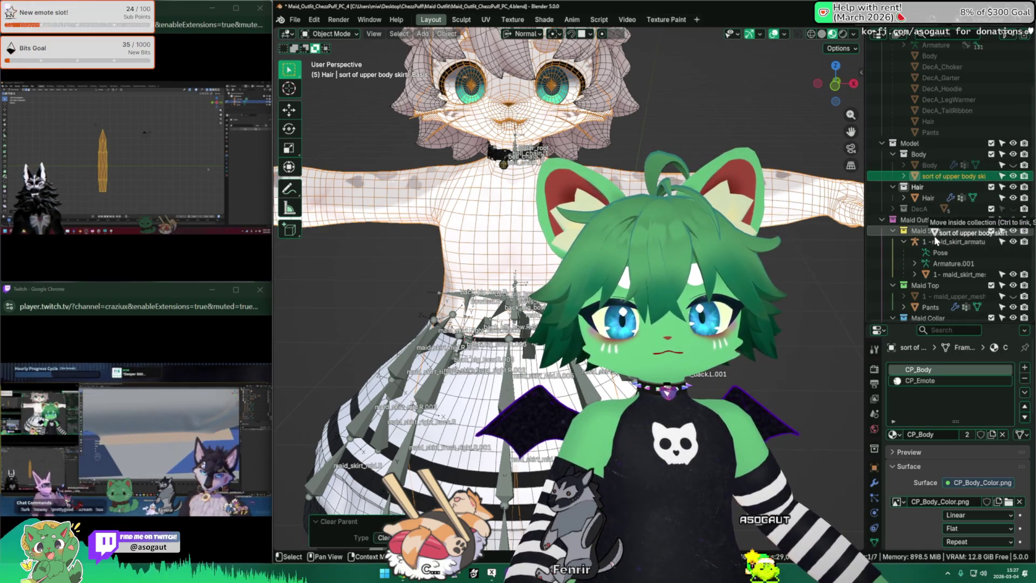
{"action": "scroll", "coordinate": [522, 343], "scroll_direction": "up", "scroll_amount": 3}
{"action": "mouse_move", "coordinate": [520, 342]}
{"action": "middle_mouse_down"}
{"action": "mouse_move", "coordinate": [523, 316]}
{"action": "mouse_move", "coordinate": [460, 317]}
{"action": "middle_mouse_up"}
{"action": "left_click", "coordinate": [1014, 231]}
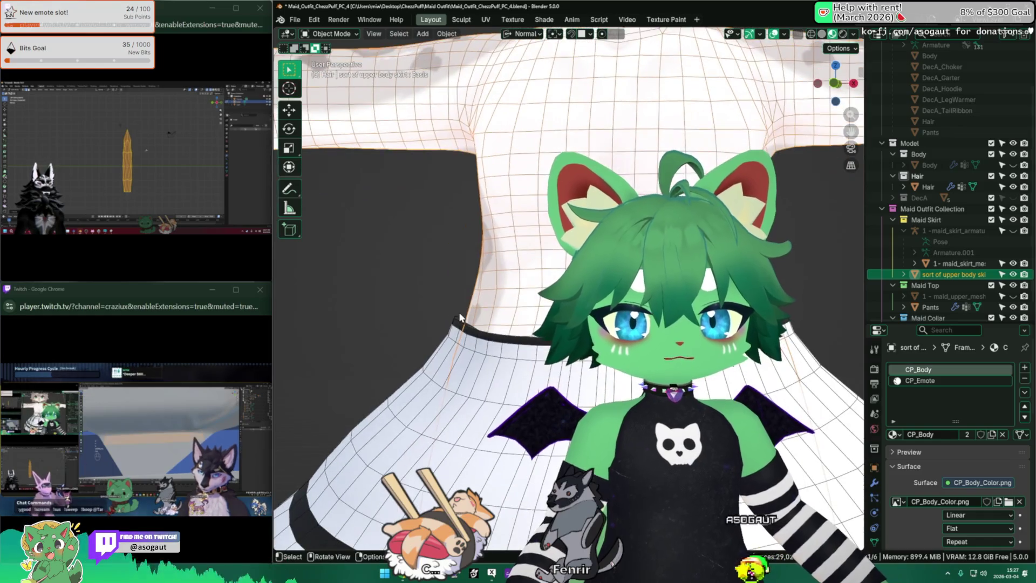
{"action": "scroll", "coordinate": [459, 313], "scroll_direction": "down", "scroll_amount": 3}
{"action": "key", "text": "Tab"}
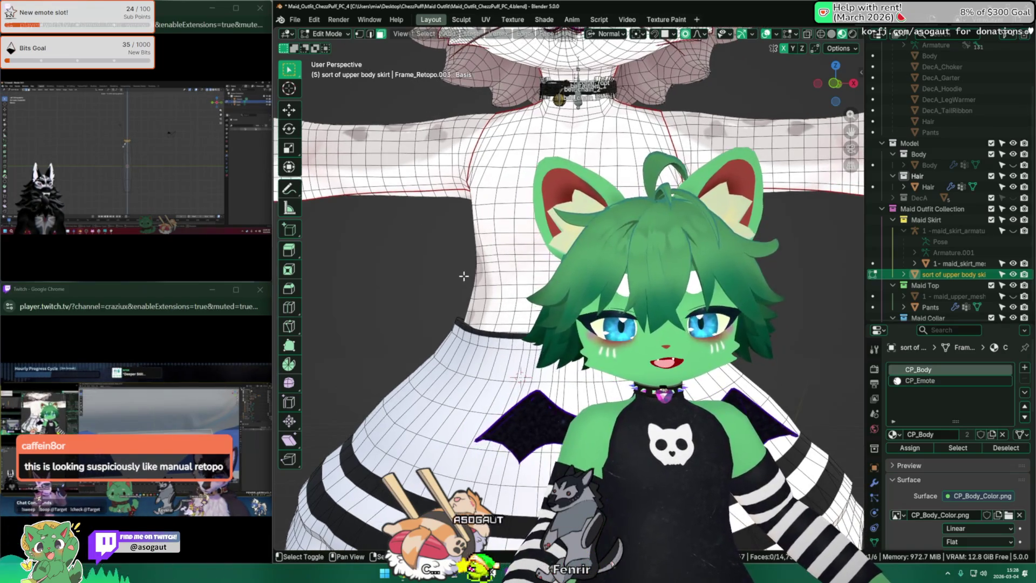
Switch the viewport to see-through wireframe shading to view the torso mesh.
{"action": "middle_click_drag", "start_coordinate": [499, 271], "coordinate": [495, 274], "text": "shift"}
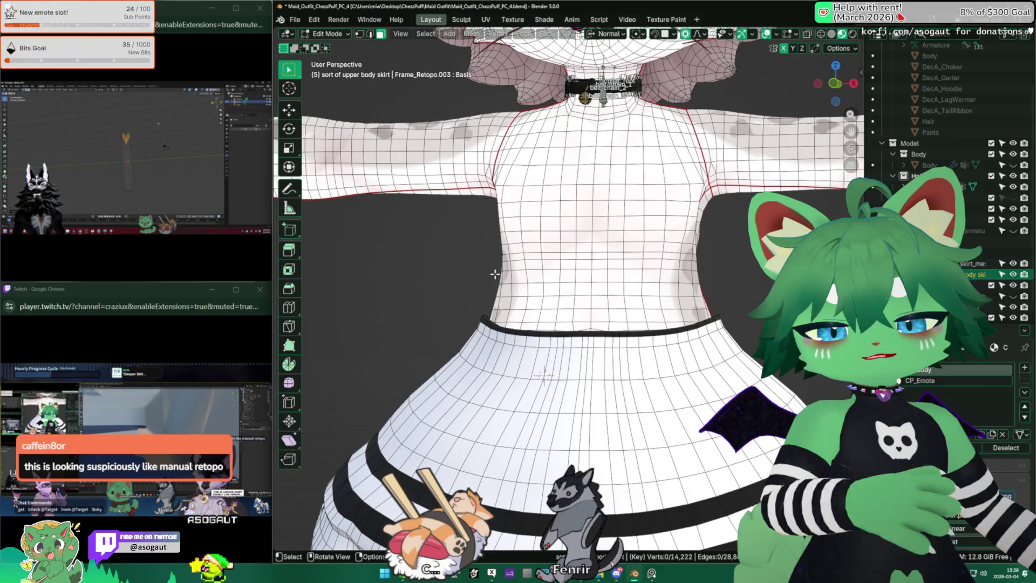
{"action": "scroll", "coordinate": [475, 285], "scroll_direction": "up", "scroll_amount": 1}
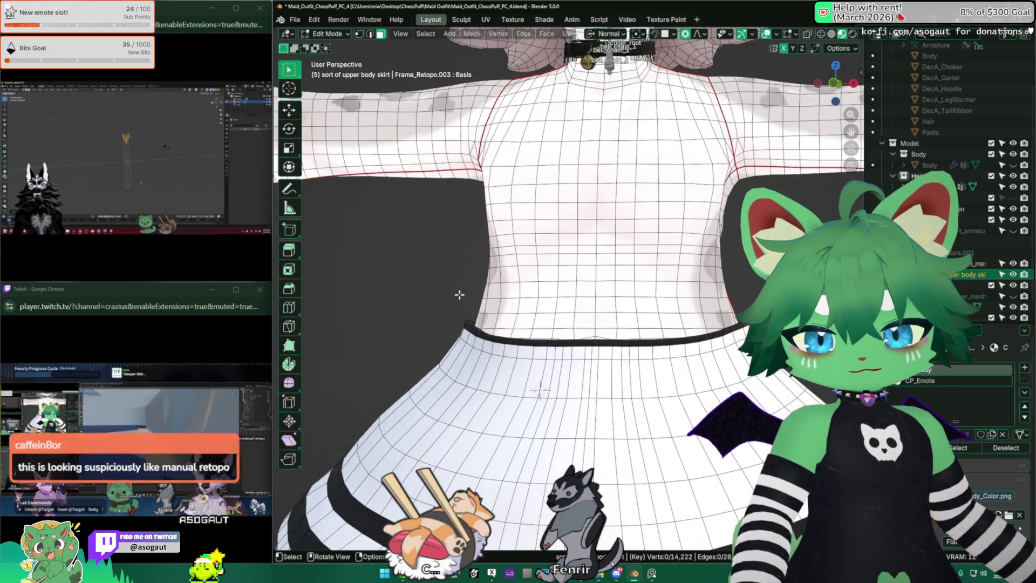
{"action": "left_click", "coordinate": [482, 250], "text": "alt+shift"}
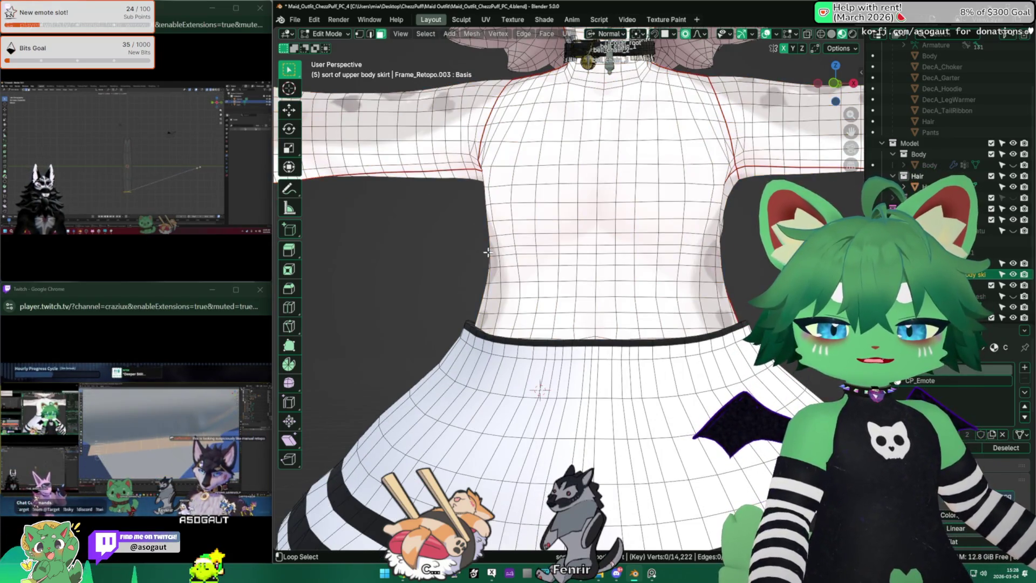
{"action": "middle_click_drag", "start_coordinate": [447, 269], "coordinate": [457, 275]}
{"action": "key", "text": "z"}
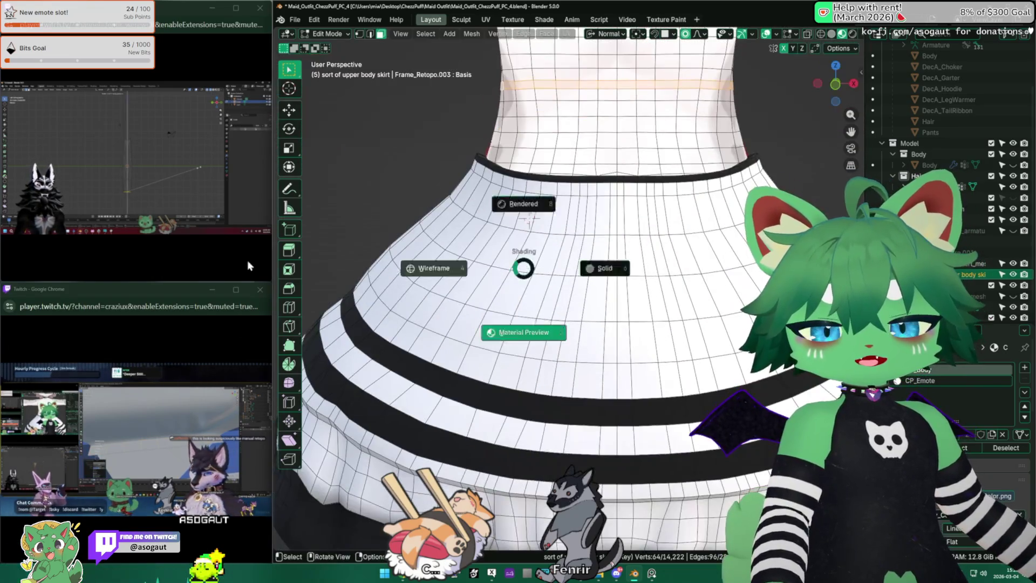
{"action": "key", "text": "z"}
{"action": "left_click", "coordinate": [435, 239]}
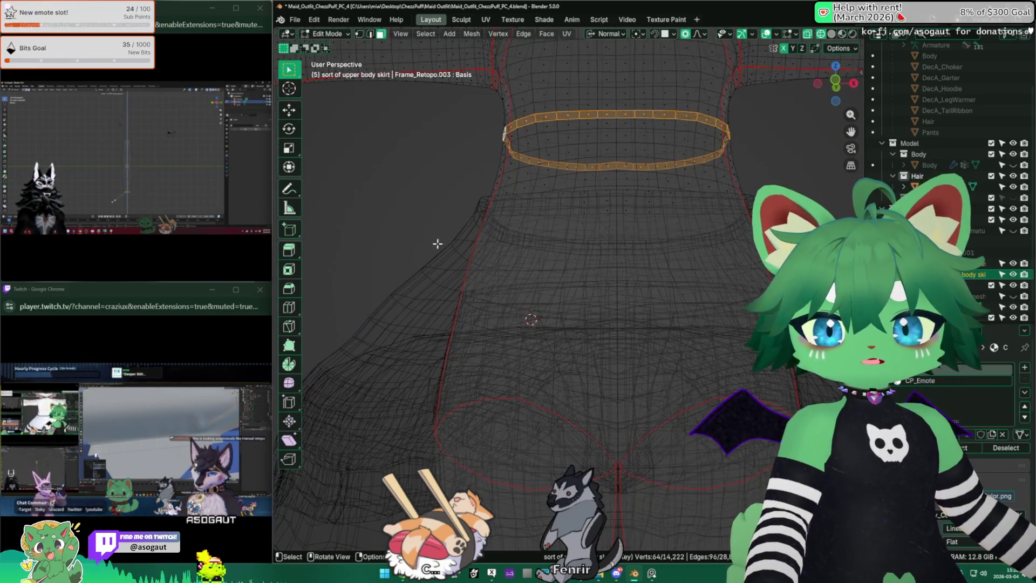
{"action": "scroll", "coordinate": [491, 262], "scroll_direction": "up", "scroll_amount": 3}
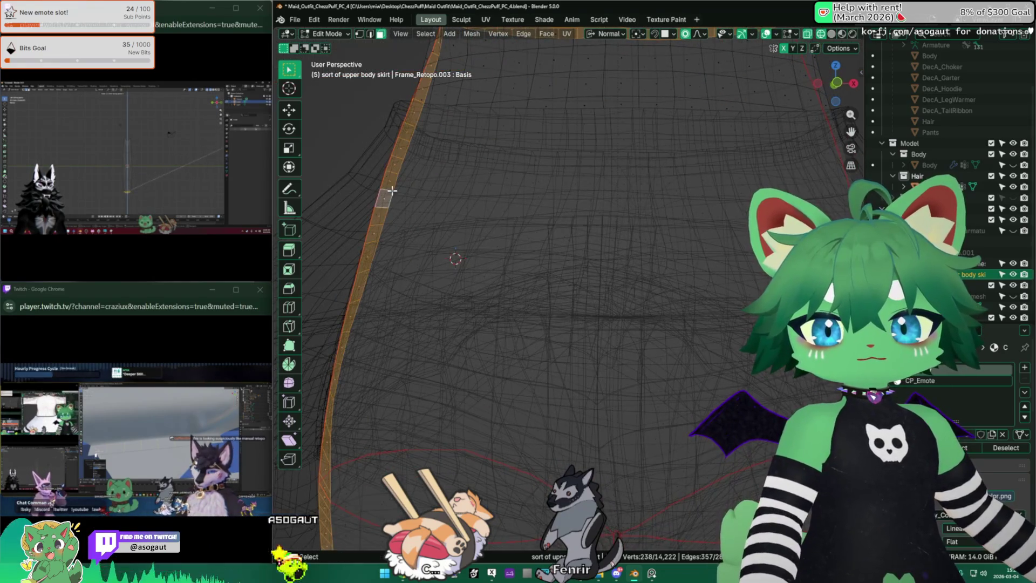
Select edge loops high and low on the torso and delete that geometry.
{"action": "left_click", "coordinate": [388, 180], "text": "alt"}
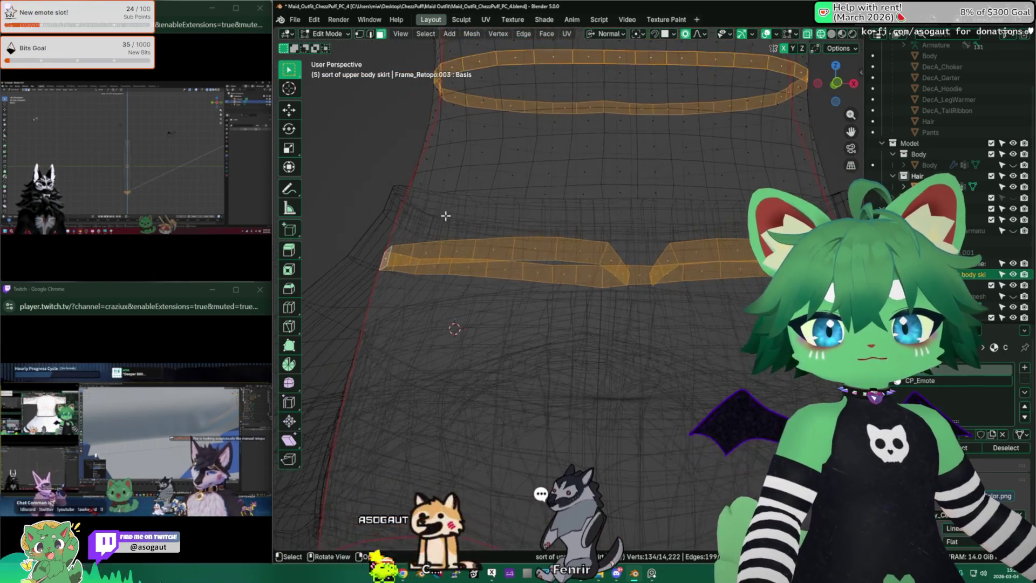
{"action": "left_click", "coordinate": [402, 207], "text": "alt+shift"}
{"action": "left_click", "coordinate": [394, 248], "text": "alt+shift"}
{"action": "left_click", "coordinate": [392, 252], "text": "alt+shift"}
{"action": "left_click", "coordinate": [390, 258], "text": "alt+shift"}
{"action": "left_click", "coordinate": [390, 258], "text": "alt+shift"}
{"action": "middle_click_drag", "start_coordinate": [390, 258], "coordinate": [393, 264]}
{"action": "key", "text": "x"}
{"action": "left_click", "coordinate": [402, 281]}
{"action": "scroll", "coordinate": [432, 237], "scroll_direction": "down", "scroll_amount": 3}
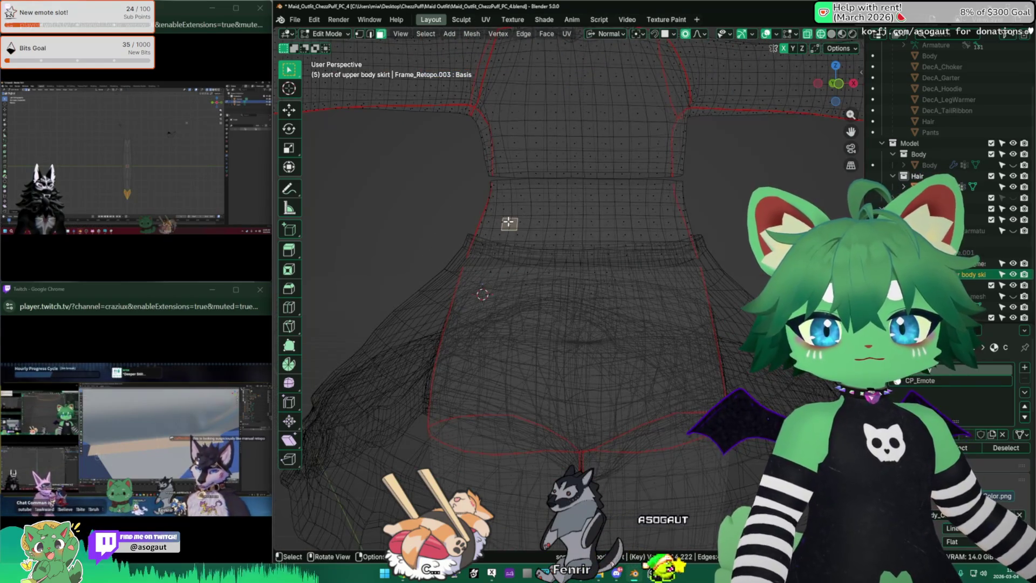
Delete a seam-bounded island, then keep only the band by deleting every face outside it.
{"action": "key", "text": "l"}
{"action": "key", "text": "x"}
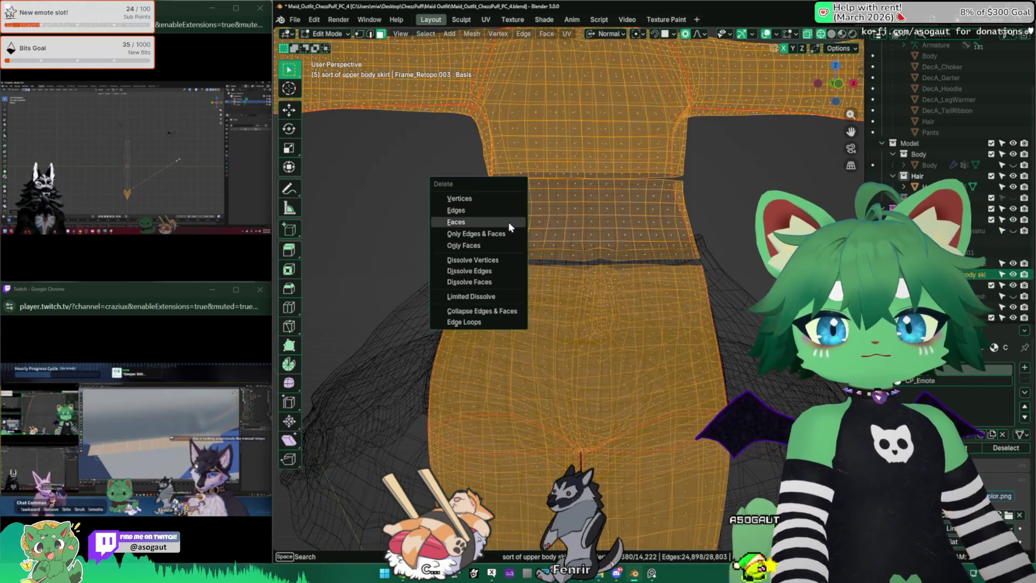
{"action": "left_click", "coordinate": [508, 222]}
{"action": "mouse_move", "coordinate": [508, 222]}
{"action": "middle_mouse_down"}
{"action": "mouse_move", "coordinate": [550, 214]}
{"action": "mouse_move", "coordinate": [493, 269]}
{"action": "mouse_move", "coordinate": [396, 269]}
{"action": "mouse_move", "coordinate": [510, 508]}
{"action": "middle_mouse_up"}
{"action": "left_click", "coordinate": [432, 270]}
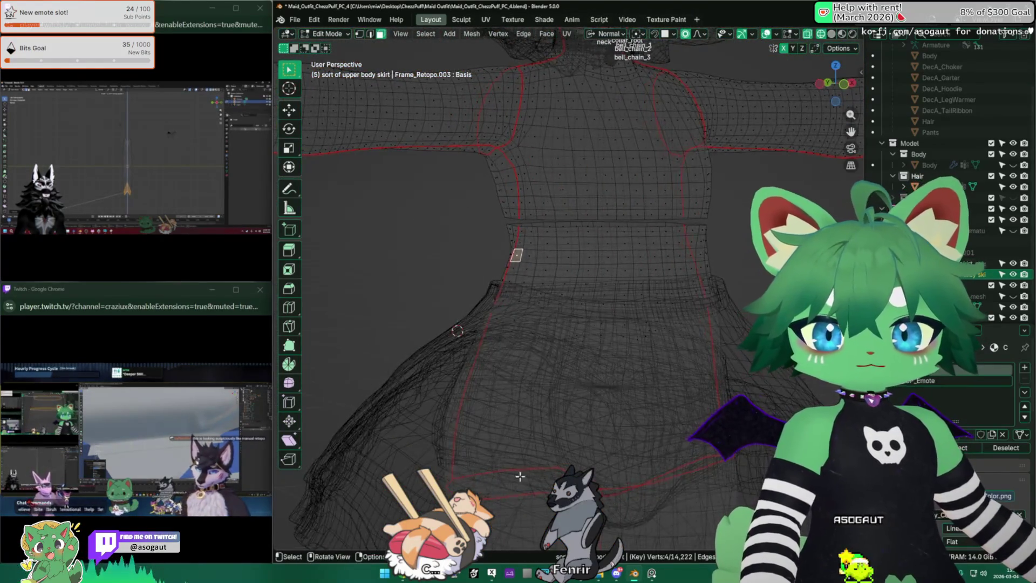
{"action": "key", "text": "ctrl+l"}
{"action": "middle_click_drag", "start_coordinate": [540, 389], "coordinate": [625, 340]}
{"action": "key", "text": "ctrl+i"}
{"action": "key", "text": "x"}
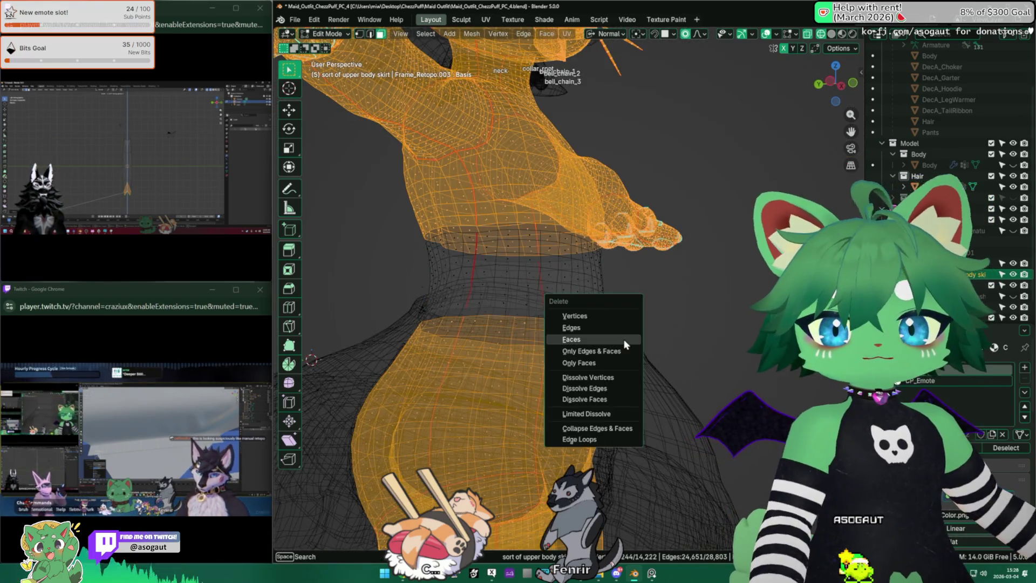
{"action": "left_click", "coordinate": [624, 339]}
{"action": "key", "text": "Tab"}
{"action": "middle_click_drag", "start_coordinate": [647, 254], "coordinate": [540, 378]}
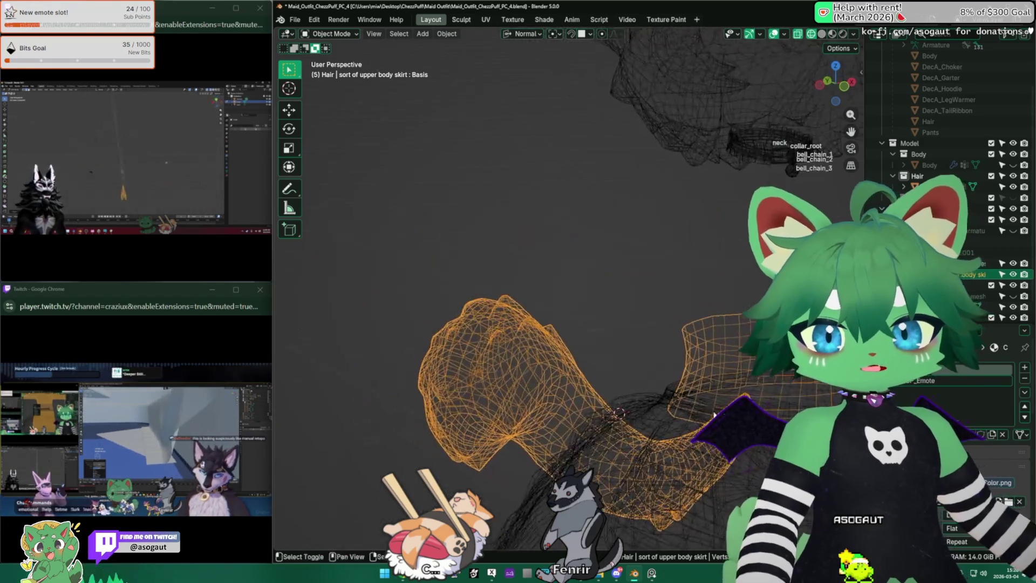
Reveal the hidden skirt parts and delete every face except the connected waist band.
{"action": "key", "text": "Tab"}
{"action": "key", "text": "alt+h"}
{"action": "key", "text": "alt+a"}
{"action": "key", "text": "l"}
{"action": "key", "text": "ctrl+i"}
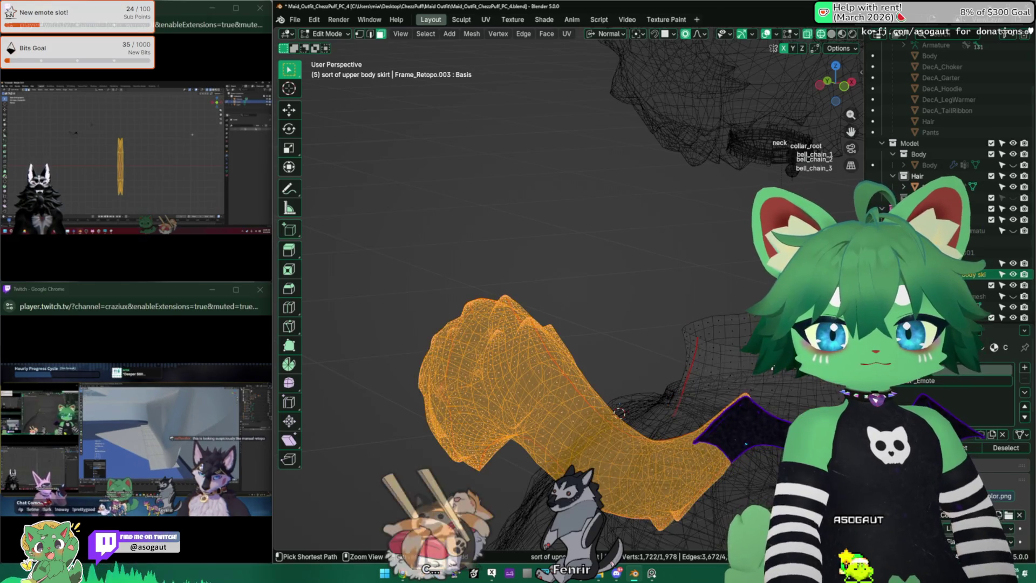
{"action": "key", "text": "x"}
{"action": "left_click", "coordinate": [704, 326]}
{"action": "key", "text": "Tab"}
Replace the band's CP_Emote material with an existing material and remove its shape key.
{"action": "middle_click_drag", "start_coordinate": [508, 369], "coordinate": [539, 378]}
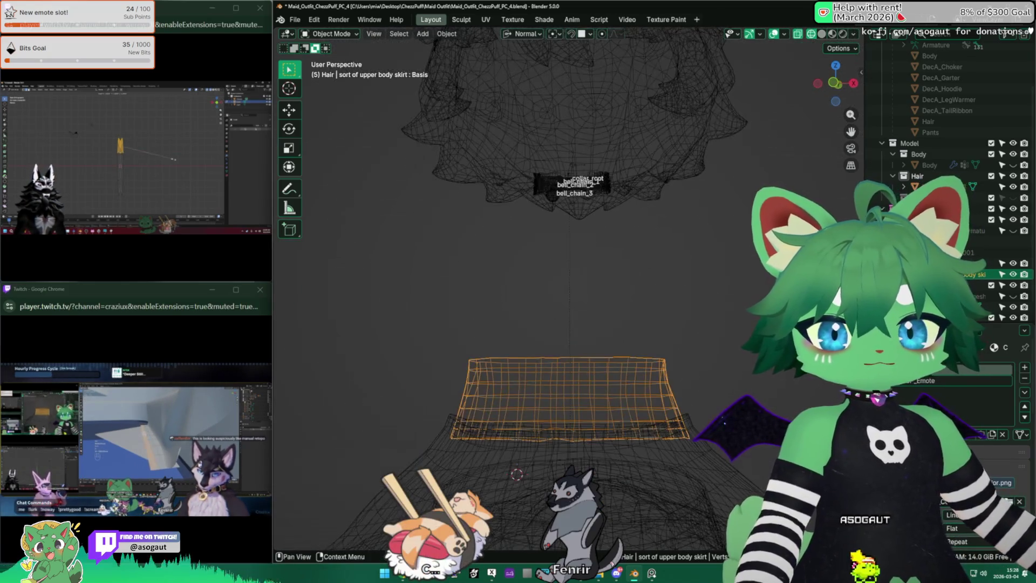
{"action": "left_click", "coordinate": [1025, 357]}
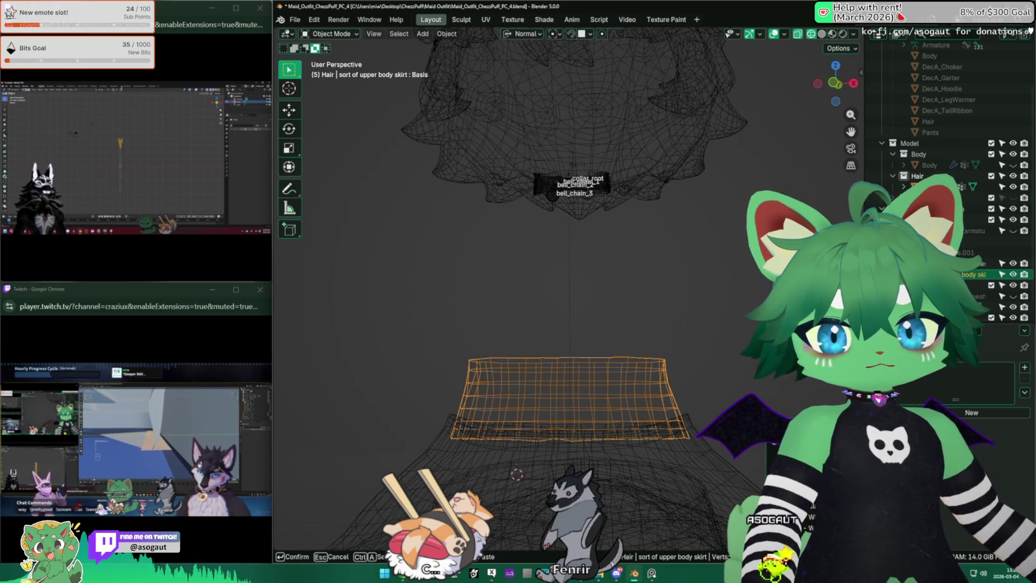
{"action": "key", "text": "Return"}
{"action": "left_click", "coordinate": [885, 486]}
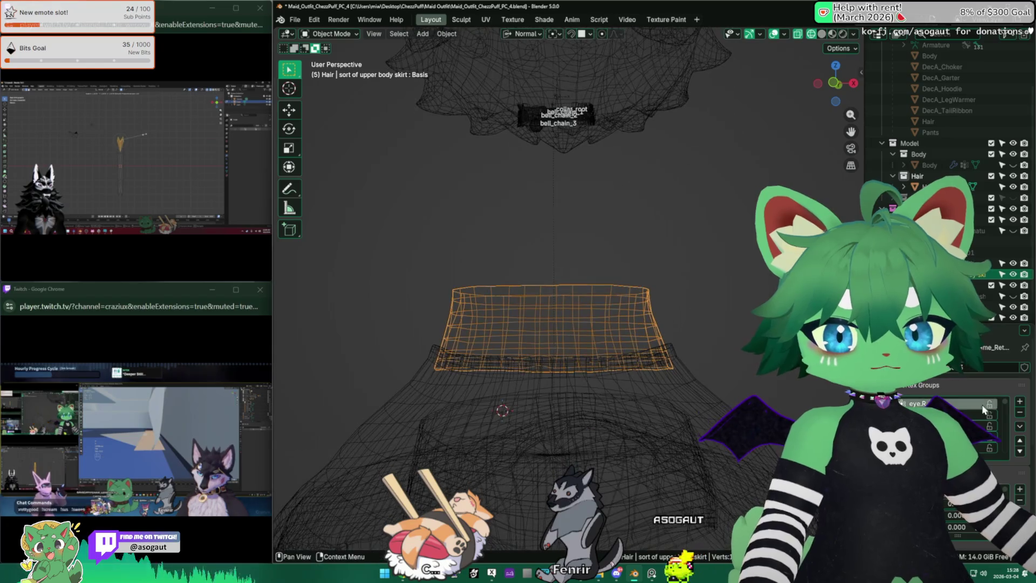
{"action": "left_click", "coordinate": [1020, 499]}
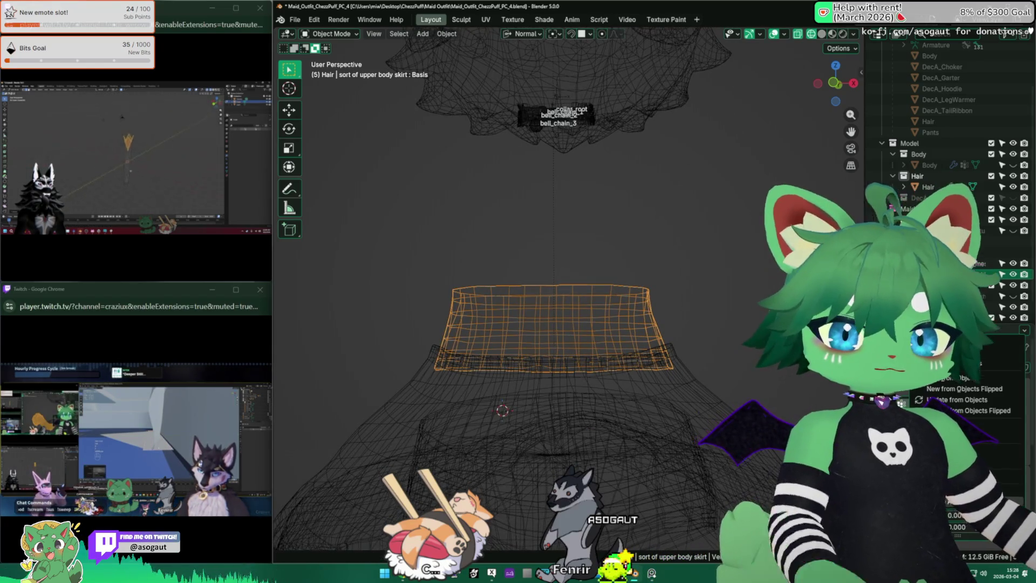
{"action": "left_click", "coordinate": [1020, 426]}
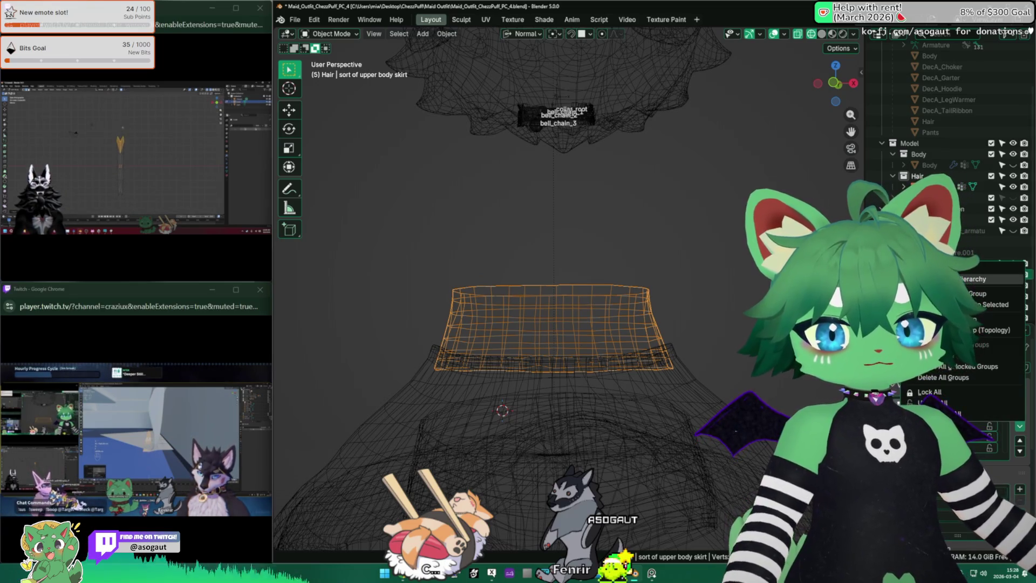
{"action": "key", "text": "KP_1"}
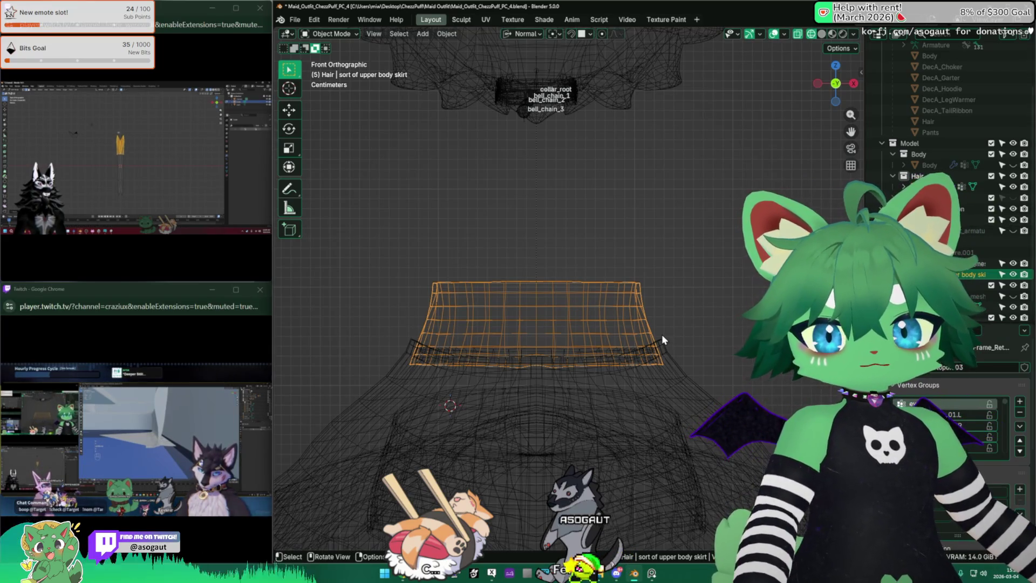
{"action": "key", "text": "KP_Divide"}
{"action": "key", "text": "KP_Divide"}
Unhide the Body mesh so the whole avatar shows around the skirt again.
{"action": "mouse_move", "coordinate": [575, 419]}
{"action": "middle_mouse_down"}
{"action": "mouse_move", "coordinate": [573, 326]}
{"action": "mouse_move", "coordinate": [518, 350]}
{"action": "middle_mouse_up"}
{"action": "key", "text": "KP_Decimal"}
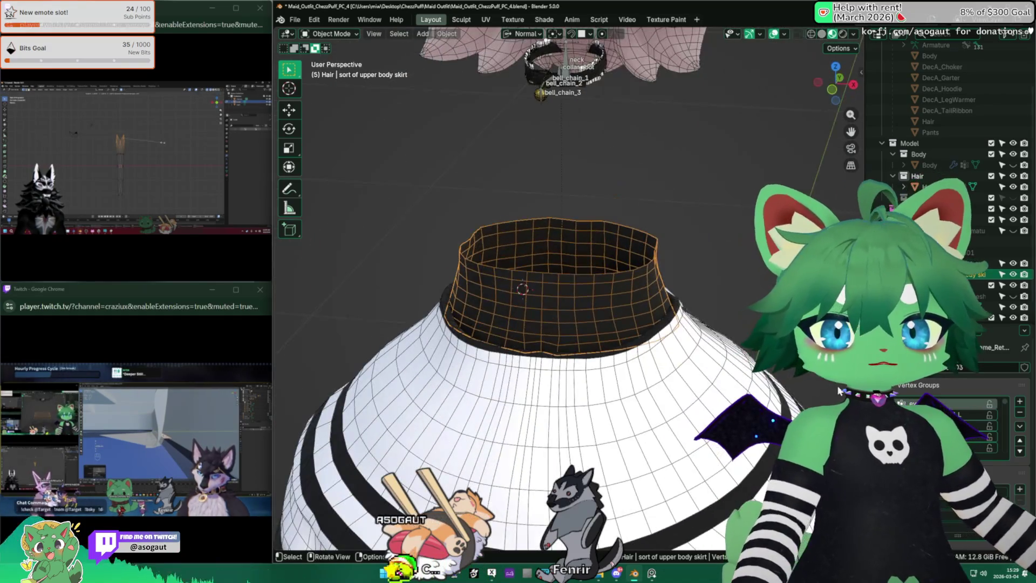
{"action": "middle_click_drag", "start_coordinate": [734, 302], "coordinate": [732, 268]}
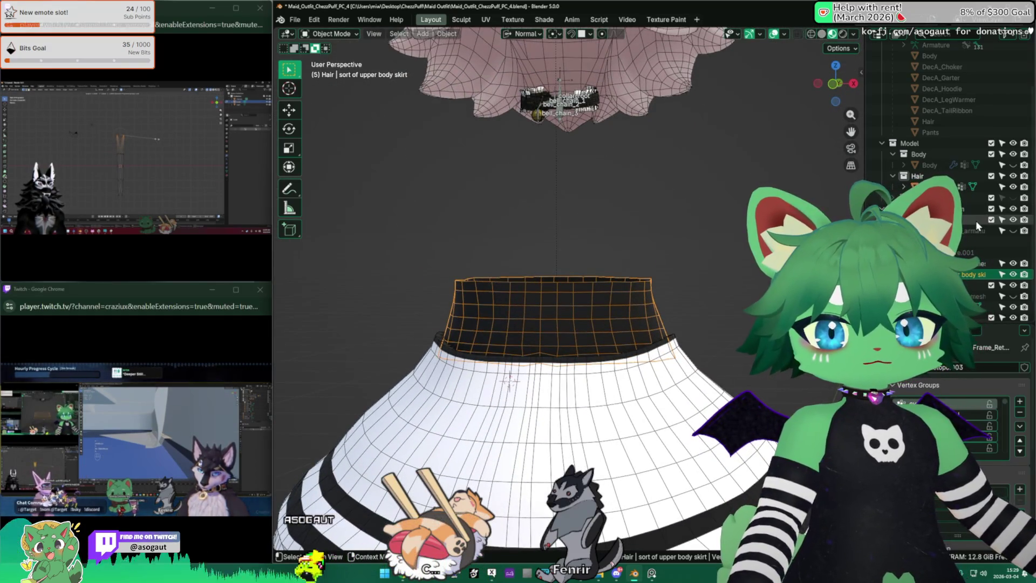
{"action": "left_click", "coordinate": [1014, 165]}
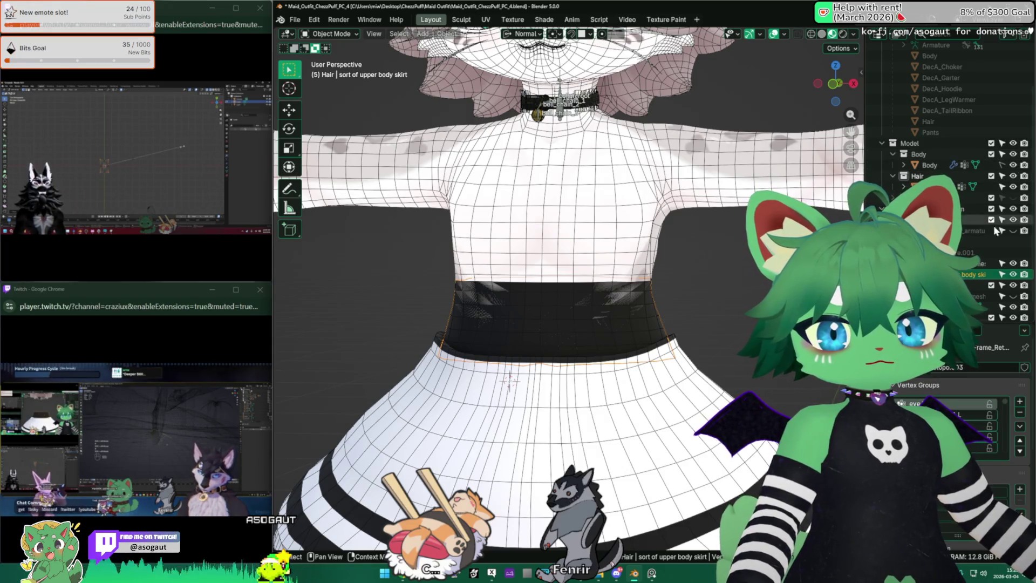
{"action": "mouse_move", "coordinate": [532, 269]}
{"action": "middle_mouse_down"}
{"action": "mouse_move", "coordinate": [518, 311]}
{"action": "mouse_move", "coordinate": [486, 302]}
{"action": "middle_mouse_up"}
Add a Solidify modifier 0.01 m thick to the waist band with offset lowered to 0.0279.
{"action": "left_click", "coordinate": [505, 291]}
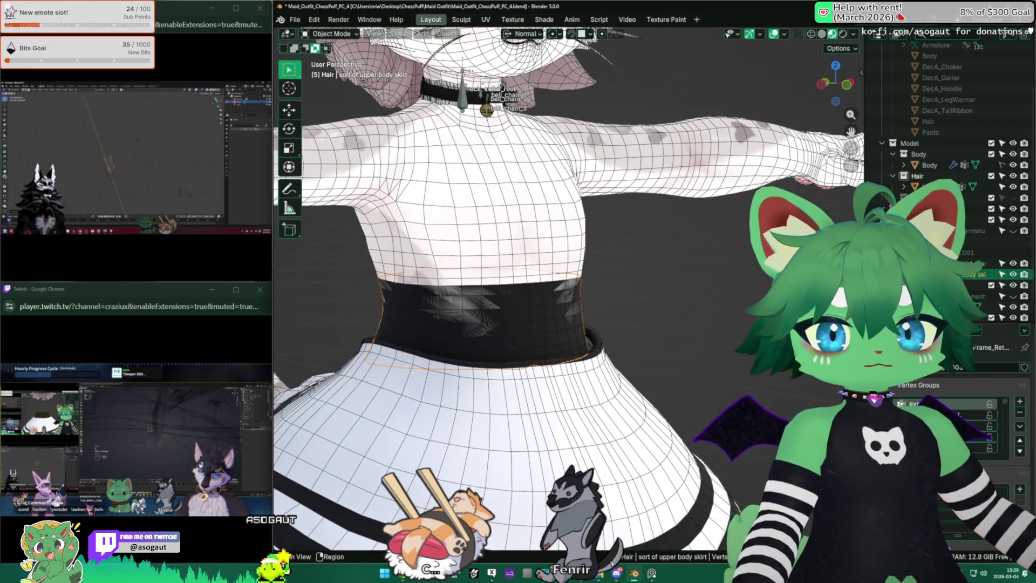
{"action": "left_click", "coordinate": [928, 369]}
{"action": "type", "text": "soli"}
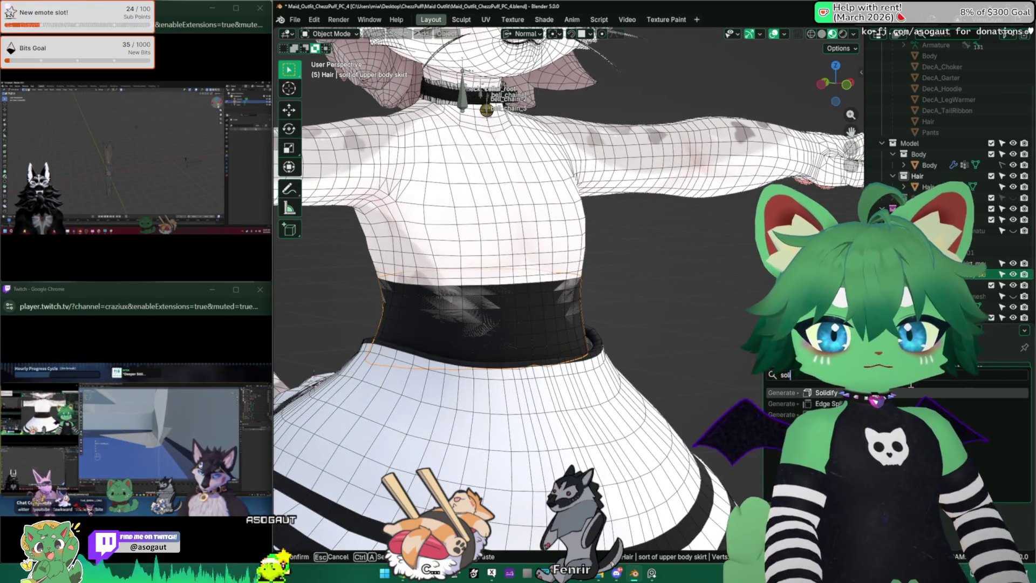
{"action": "key", "text": "Return"}
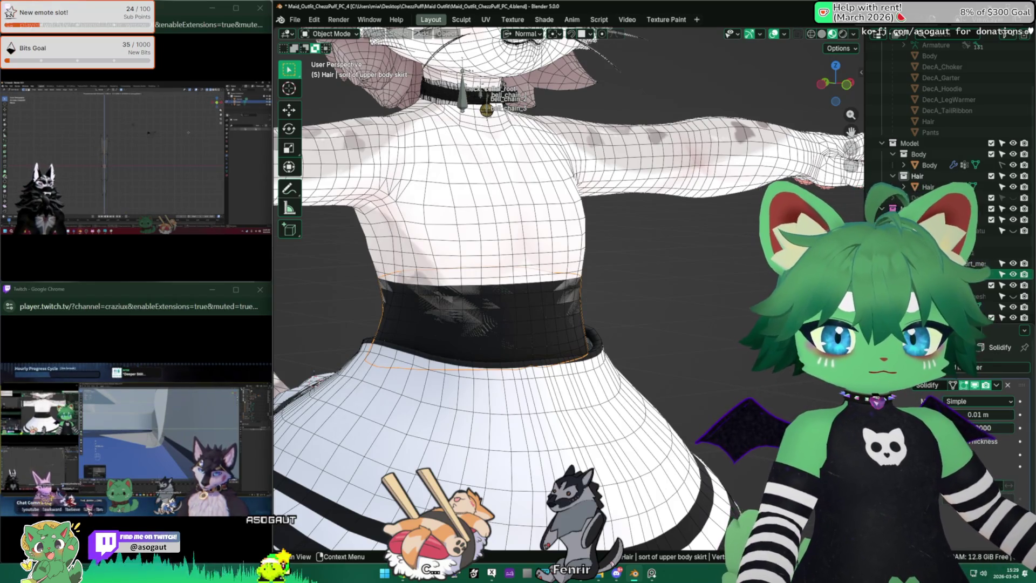
{"action": "mouse_move", "coordinate": [404, 303]}
{"action": "middle_mouse_down"}
{"action": "mouse_move", "coordinate": [420, 300]}
{"action": "mouse_move", "coordinate": [311, 452]}
{"action": "middle_mouse_up"}
{"action": "scroll", "coordinate": [431, 300], "scroll_direction": "up", "scroll_amount": 5}
{"action": "left_click_drag", "start_coordinate": [994, 430], "coordinate": [955, 430]}
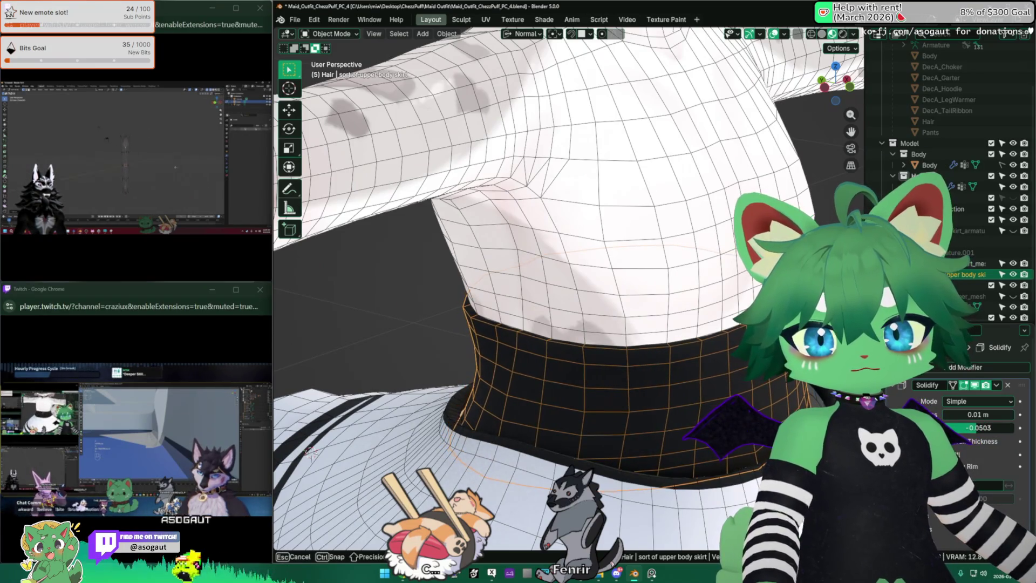
{"action": "scroll", "coordinate": [455, 339], "scroll_direction": "down", "scroll_amount": 10}
{"action": "mouse_move", "coordinate": [455, 339]}
{"action": "middle_mouse_down"}
{"action": "mouse_move", "coordinate": [537, 293]}
{"action": "mouse_move", "coordinate": [578, 297]}
{"action": "mouse_move", "coordinate": [542, 324]}
{"action": "middle_mouse_up"}
{"action": "key", "text": "shift+alt+z"}
{"action": "scroll", "coordinate": [542, 339], "scroll_direction": "up", "scroll_amount": 5}
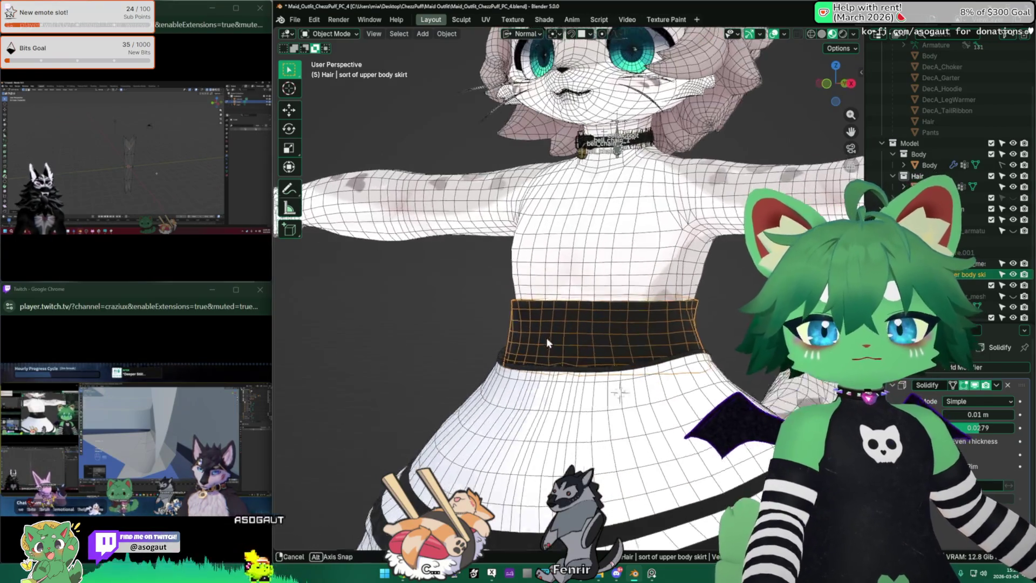
{"action": "key", "text": "Tab"}
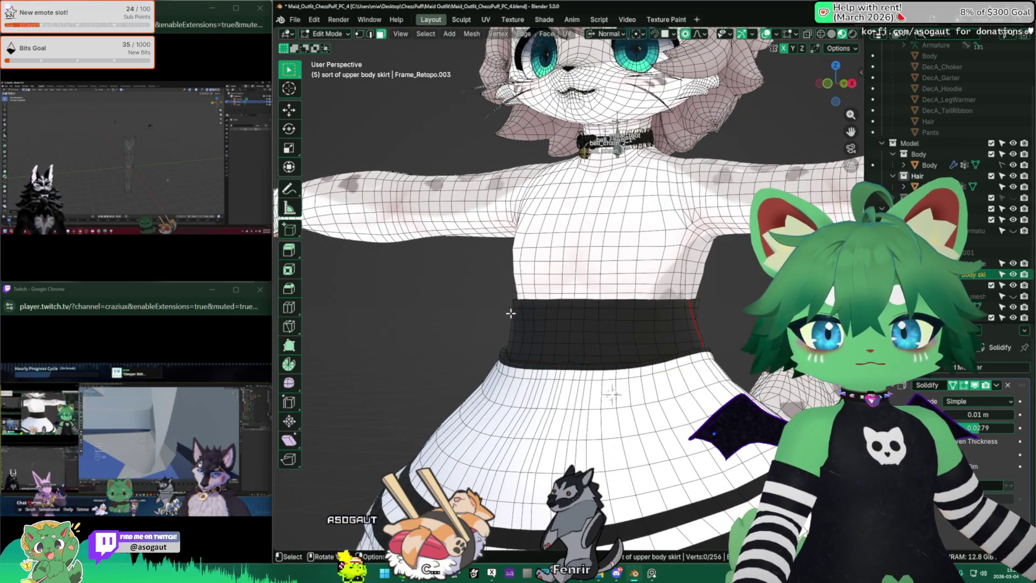
Delete two face rows from the waist band to make it narrower.
{"action": "key", "text": "x"}
{"action": "left_click", "coordinate": [510, 311]}
{"action": "scroll", "coordinate": [510, 311], "scroll_direction": "down", "scroll_amount": 8}
{"action": "key", "text": "shift+alt+z"}
{"action": "mouse_move", "coordinate": [510, 310]}
{"action": "middle_mouse_down"}
{"action": "mouse_move", "coordinate": [399, 304]}
{"action": "mouse_move", "coordinate": [643, 317]}
{"action": "mouse_move", "coordinate": [506, 273]}
{"action": "mouse_move", "coordinate": [511, 308]}
{"action": "middle_mouse_up"}
{"action": "scroll", "coordinate": [511, 309], "scroll_direction": "up", "scroll_amount": 5}
{"action": "key", "text": "shift+alt+z"}
{"action": "scroll", "coordinate": [511, 308], "scroll_direction": "up", "scroll_amount": 5}
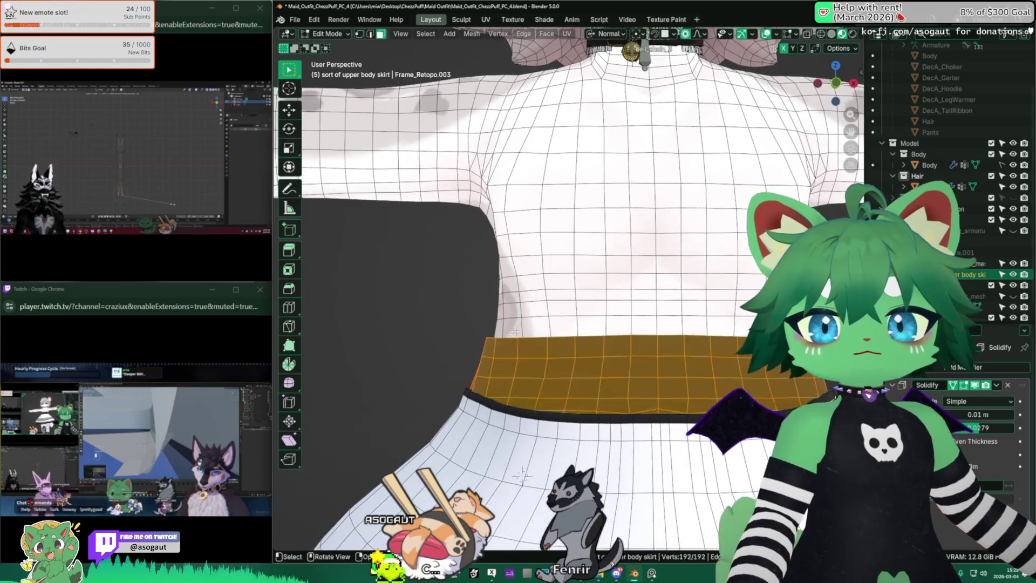
{"action": "left_click", "coordinate": [475, 348], "text": "alt"}
{"action": "key", "text": "x"}
{"action": "left_click", "coordinate": [471, 348]}
Select the whole connected belt with Ctrl+L and check its face and object context menus.
{"action": "middle_click_drag", "start_coordinate": [471, 348], "coordinate": [531, 376]}
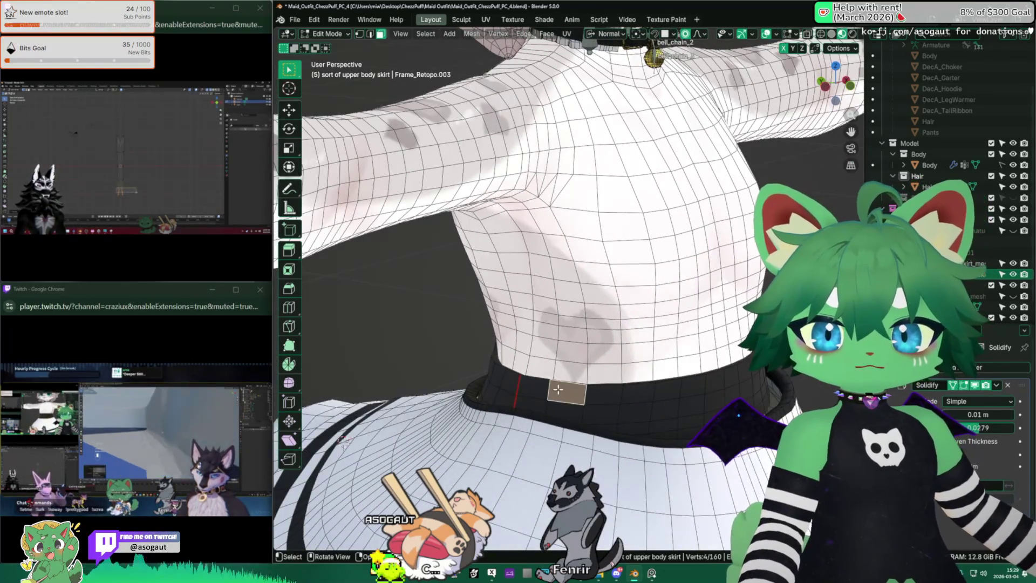
{"action": "right_click", "coordinate": [558, 390]}
{"action": "key", "text": "Escape"}
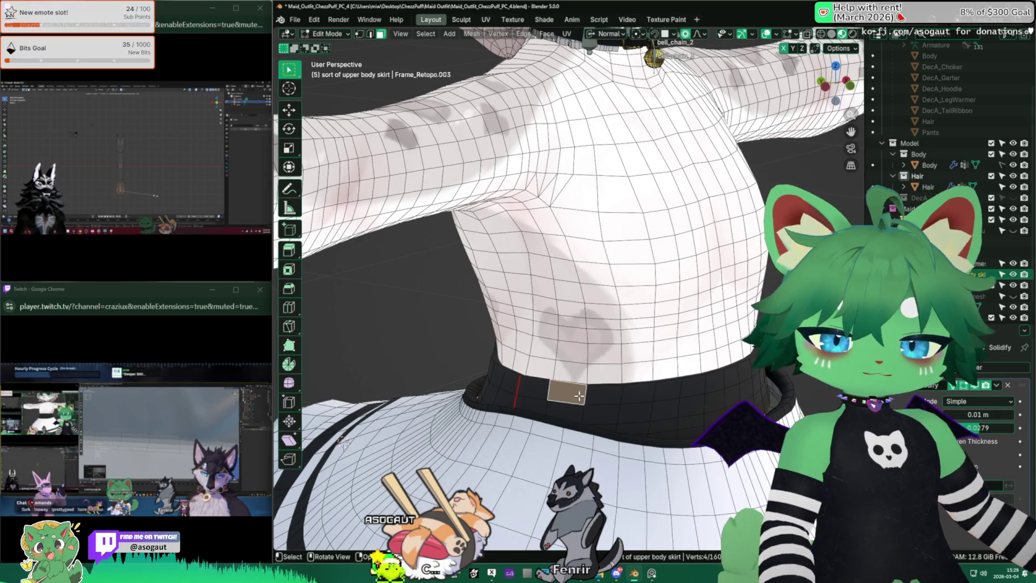
{"action": "key", "text": "ctrl+l"}
{"action": "right_click", "coordinate": [578, 396]}
{"action": "key", "text": "Escape"}
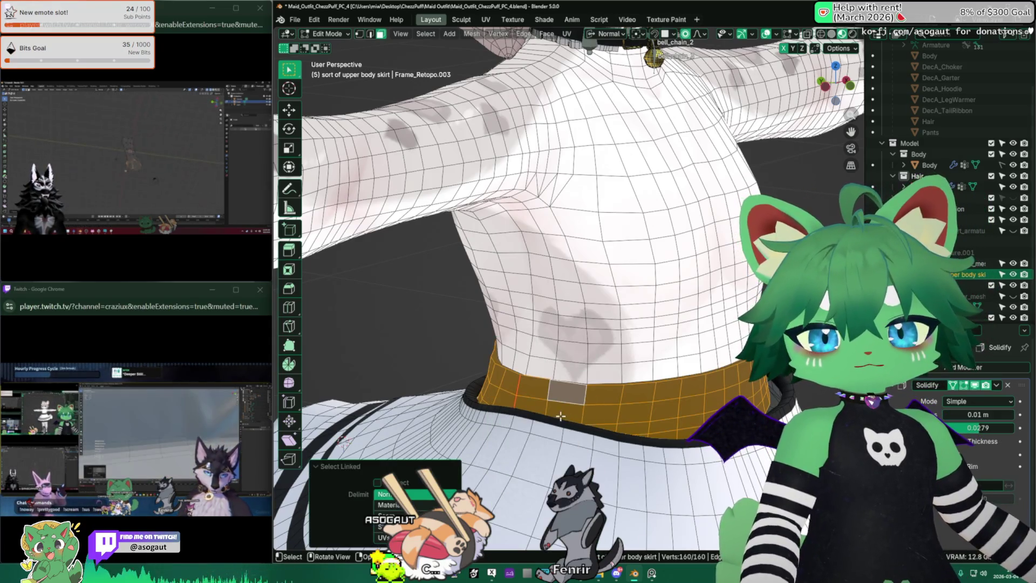
{"action": "right_click", "coordinate": [588, 401]}
{"action": "key", "text": "Escape"}
{"action": "key", "text": "Tab"}
{"action": "right_click", "coordinate": [655, 403]}
{"action": "key", "text": "Escape"}
{"action": "key", "text": "Tab"}
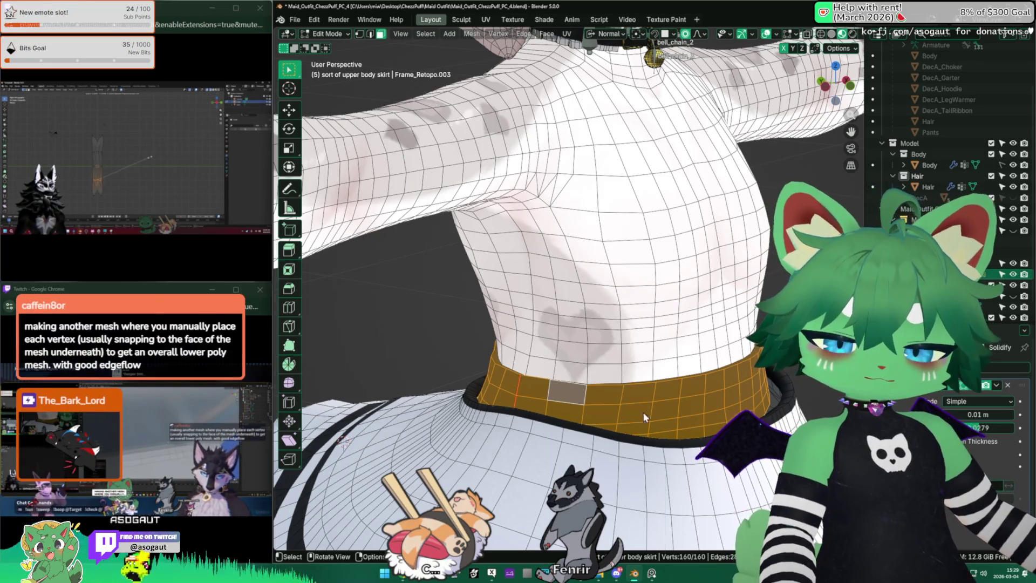
UV-unwrap the belt with the chosen mapping option and return to Object Mode.
{"action": "key", "text": "u"}
{"action": "left_click", "coordinate": [624, 536]}
{"action": "mouse_move", "coordinate": [621, 534]}
{"action": "middle_mouse_down"}
{"action": "mouse_move", "coordinate": [459, 377]}
{"action": "mouse_move", "coordinate": [391, 339]}
{"action": "mouse_move", "coordinate": [489, 336]}
{"action": "middle_mouse_up"}
{"action": "key", "text": "Tab"}
{"action": "scroll", "coordinate": [459, 378], "scroll_direction": "down", "scroll_amount": 5}
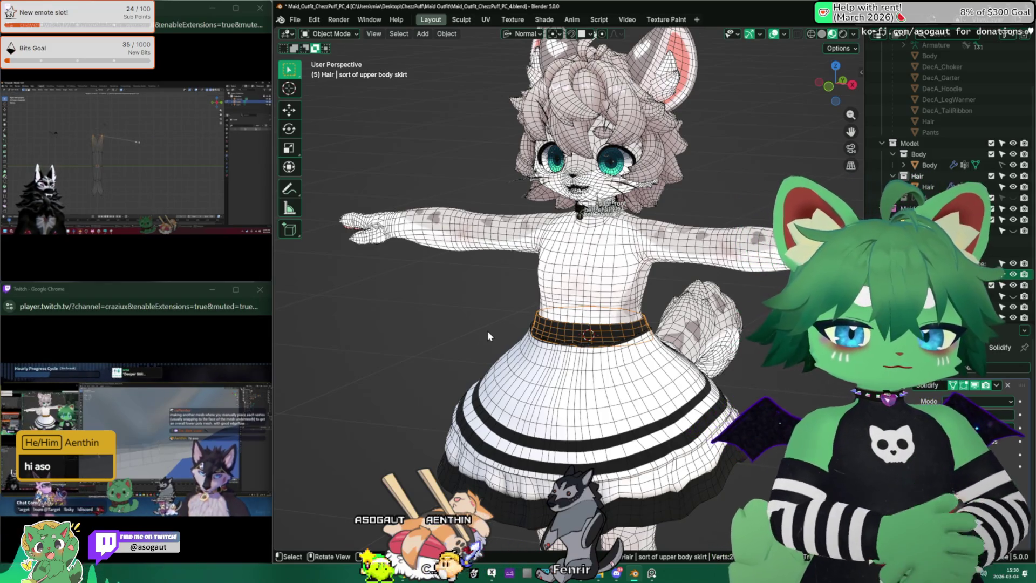
Isolate the skirt in local view in Edit Mode with edge selection active.
{"action": "middle_click_drag", "start_coordinate": [571, 289], "coordinate": [511, 311]}
{"action": "key", "text": "Tab"}
{"action": "key", "text": "KP_Decimal"}
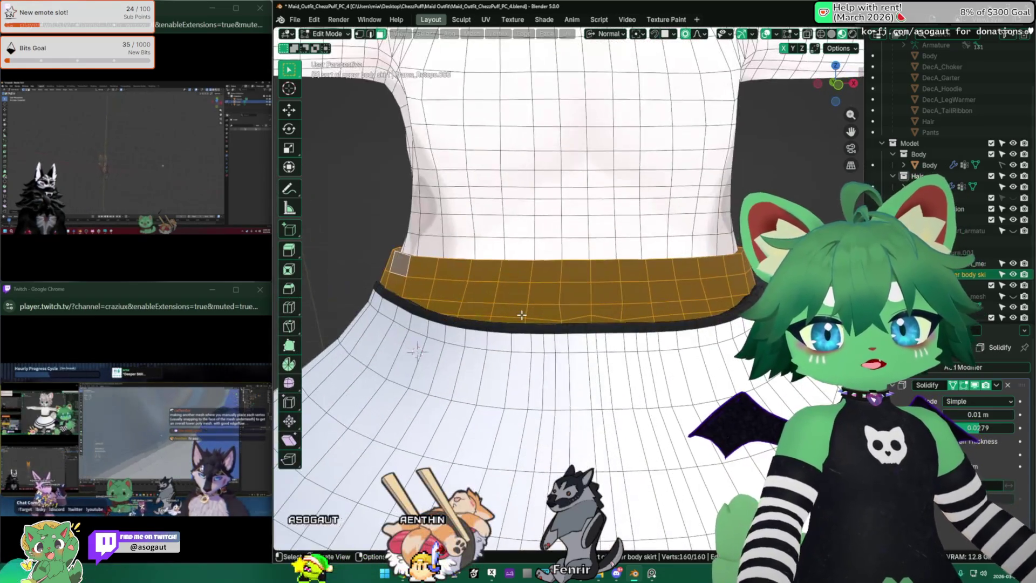
{"action": "key", "text": "KP_Divide"}
{"action": "key", "text": "alt+a"}
{"action": "key", "text": "2"}
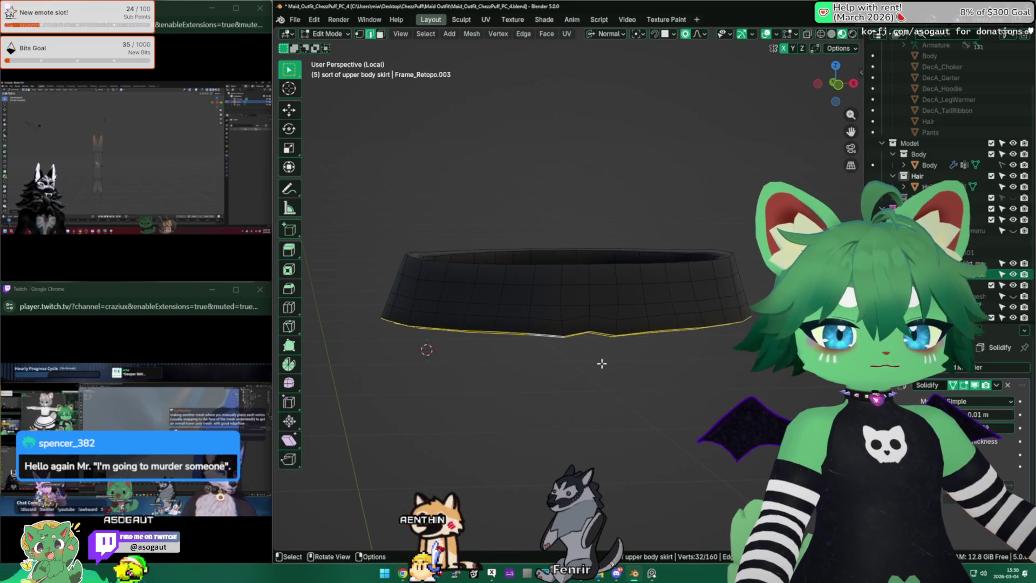
{"action": "right_click", "coordinate": [602, 363]}
{"action": "left_click", "coordinate": [574, 201]}
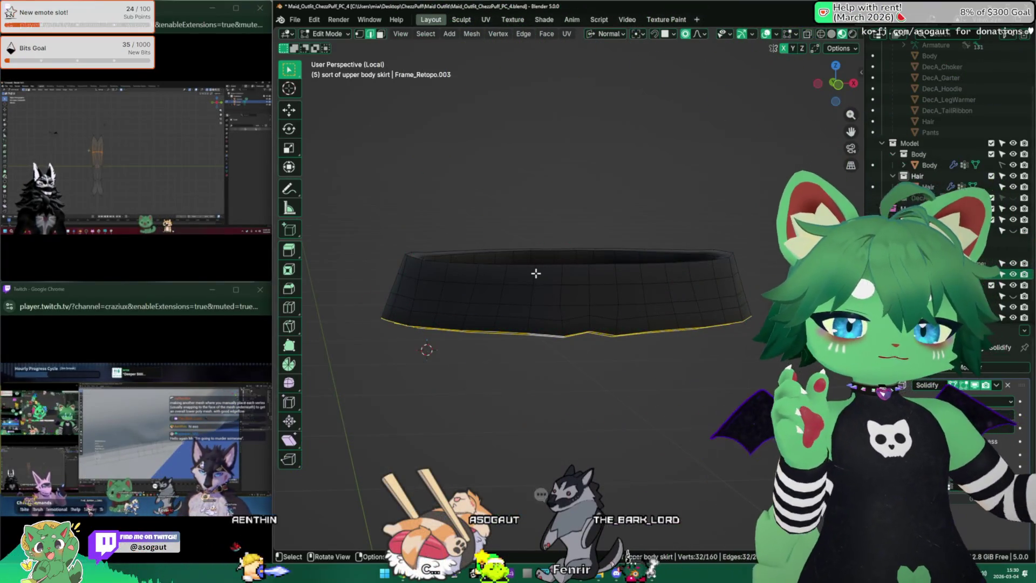
Relax the belt's bottom edge loop with LoopTools into an even ring.
{"action": "key", "text": "ctrl+e"}
{"action": "mouse_move", "coordinate": [502, 206]}
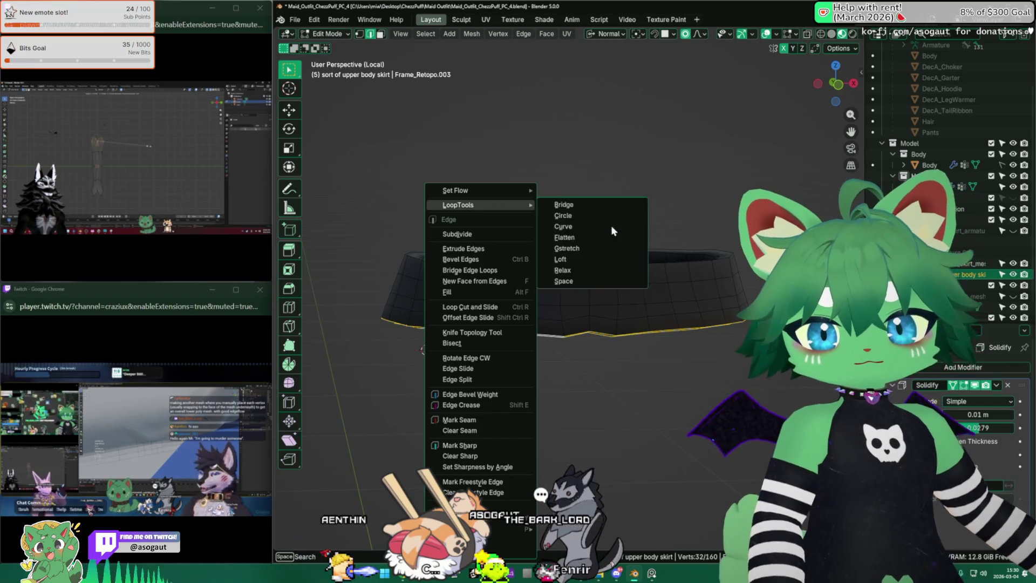
{"action": "left_click", "coordinate": [606, 272]}
{"action": "key", "text": "a"}
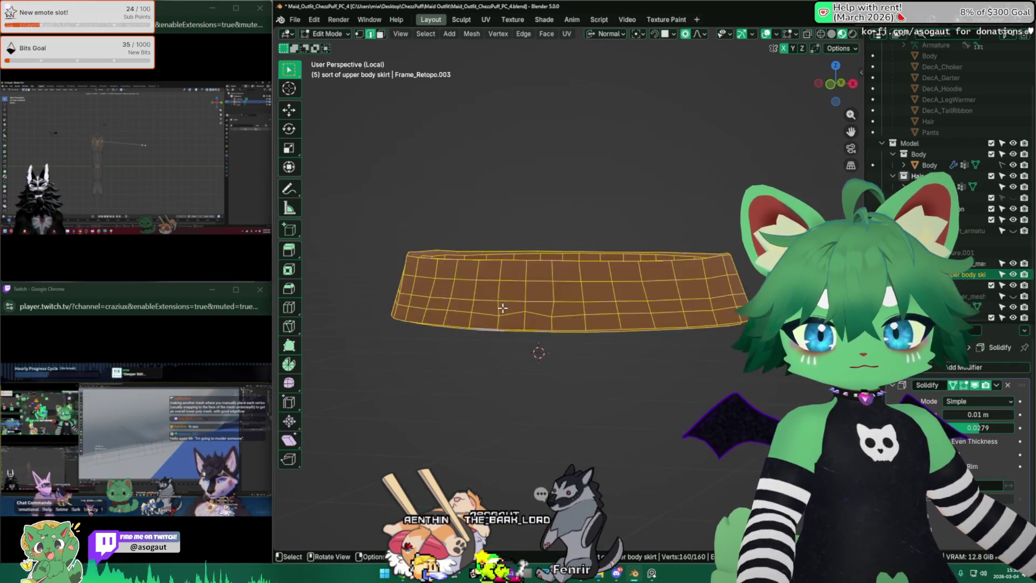
{"action": "key", "text": "alt+a"}
{"action": "middle_click_drag", "start_coordinate": [364, 247], "coordinate": [494, 234]}
{"action": "key", "text": "ctrl+e"}
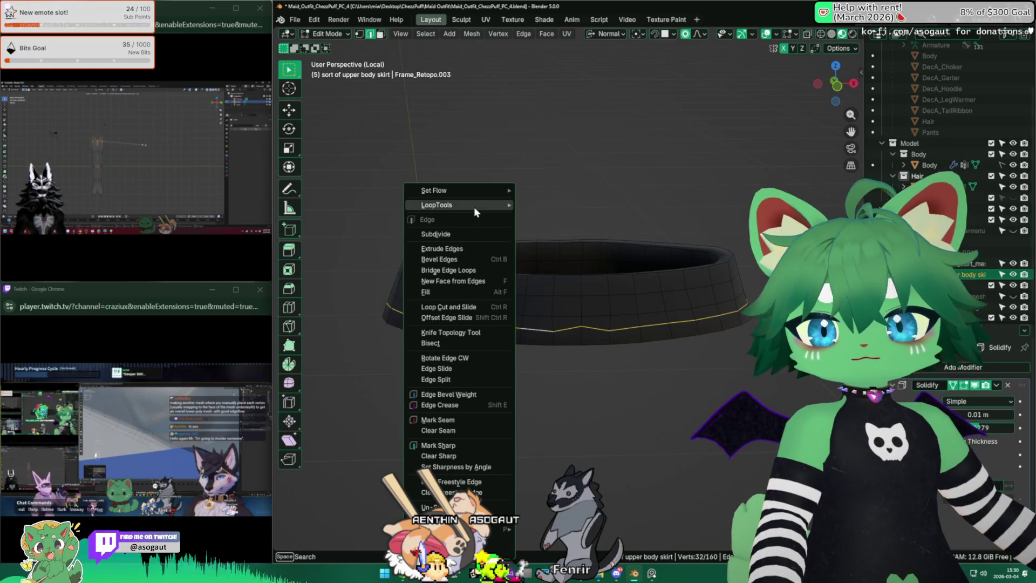
{"action": "mouse_move", "coordinate": [474, 208]}
{"action": "left_click", "coordinate": [592, 269]}
Exit local view and check the smoothed belt from around the character.
{"action": "key", "text": "KP_Divide"}
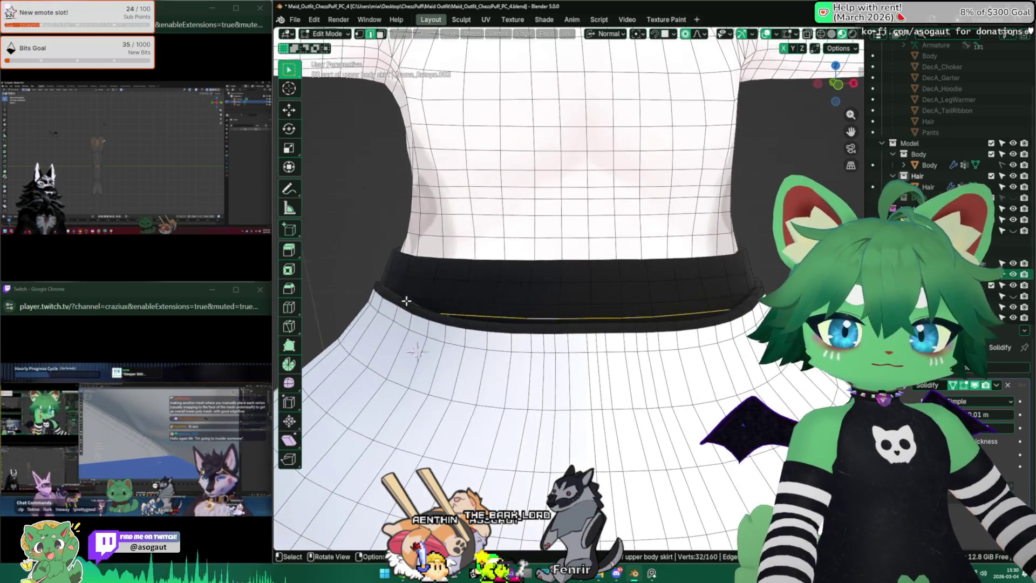
{"action": "scroll", "coordinate": [406, 301], "scroll_direction": "down", "scroll_amount": 5}
{"action": "mouse_move", "coordinate": [377, 274]}
{"action": "middle_mouse_down"}
{"action": "mouse_move", "coordinate": [511, 250]}
{"action": "mouse_move", "coordinate": [669, 286]}
{"action": "mouse_move", "coordinate": [686, 301]}
{"action": "mouse_move", "coordinate": [613, 282]}
{"action": "mouse_move", "coordinate": [660, 274]}
{"action": "mouse_move", "coordinate": [551, 291]}
{"action": "mouse_move", "coordinate": [607, 267]}
{"action": "middle_mouse_up"}
{"action": "key", "text": "Tab"}
{"action": "scroll", "coordinate": [675, 297], "scroll_direction": "up", "scroll_amount": 4}
{"action": "scroll", "coordinate": [660, 274], "scroll_direction": "down", "scroll_amount": 5}
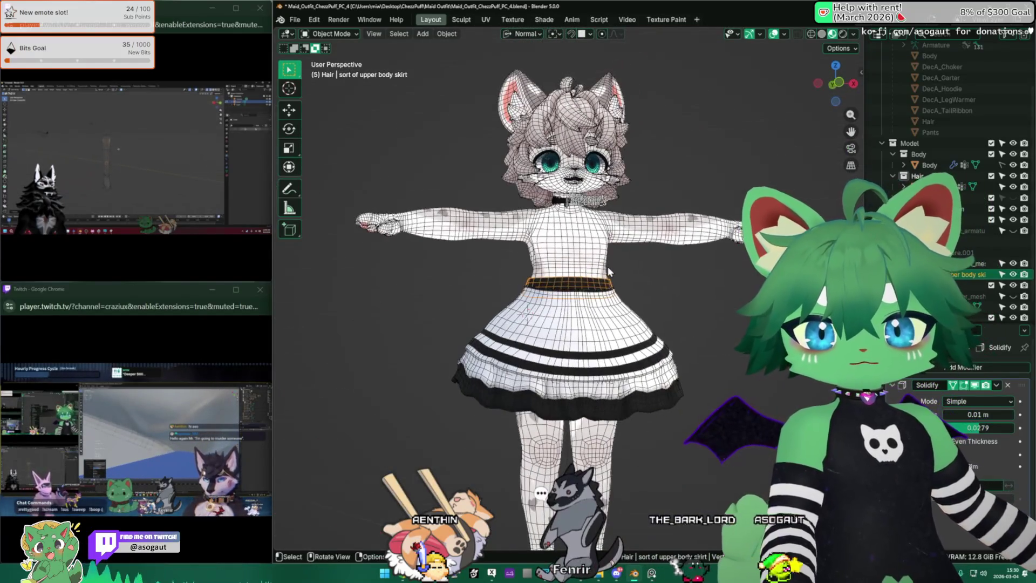
Delete two face loops from the belt in face-select mode.
{"action": "key", "text": "KP_1"}
{"action": "scroll", "coordinate": [599, 265], "scroll_direction": "up", "scroll_amount": 3}
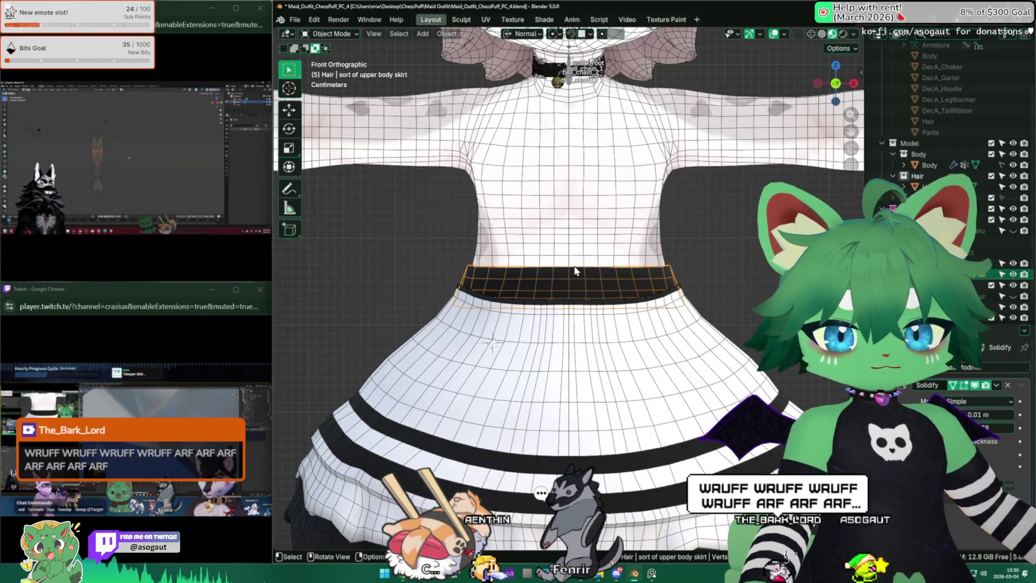
{"action": "key", "text": "Tab"}
{"action": "mouse_move", "coordinate": [582, 264]}
{"action": "middle_mouse_down"}
{"action": "mouse_move", "coordinate": [454, 287]}
{"action": "mouse_move", "coordinate": [491, 236]}
{"action": "mouse_move", "coordinate": [505, 263]}
{"action": "mouse_move", "coordinate": [580, 247]}
{"action": "mouse_move", "coordinate": [556, 251]}
{"action": "middle_mouse_up"}
{"action": "scroll", "coordinate": [497, 278], "scroll_direction": "up", "scroll_amount": 4}
{"action": "key", "text": "3"}
{"action": "left_click", "coordinate": [499, 261], "text": "alt"}
{"action": "key", "text": "x"}
{"action": "left_click", "coordinate": [486, 253]}
{"action": "left_click", "coordinate": [554, 251], "text": "alt"}
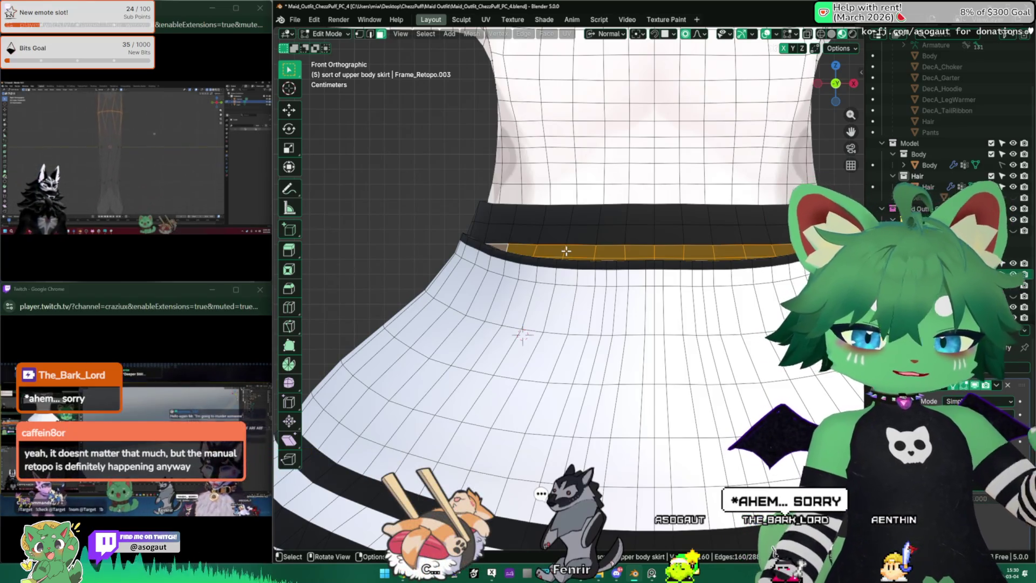
{"action": "key", "text": "x"}
{"action": "left_click", "coordinate": [566, 251]}
Inspect the narrowed belt from all sides in Object Mode and snap to front view.
{"action": "middle_click_drag", "start_coordinate": [566, 251], "coordinate": [492, 285]}
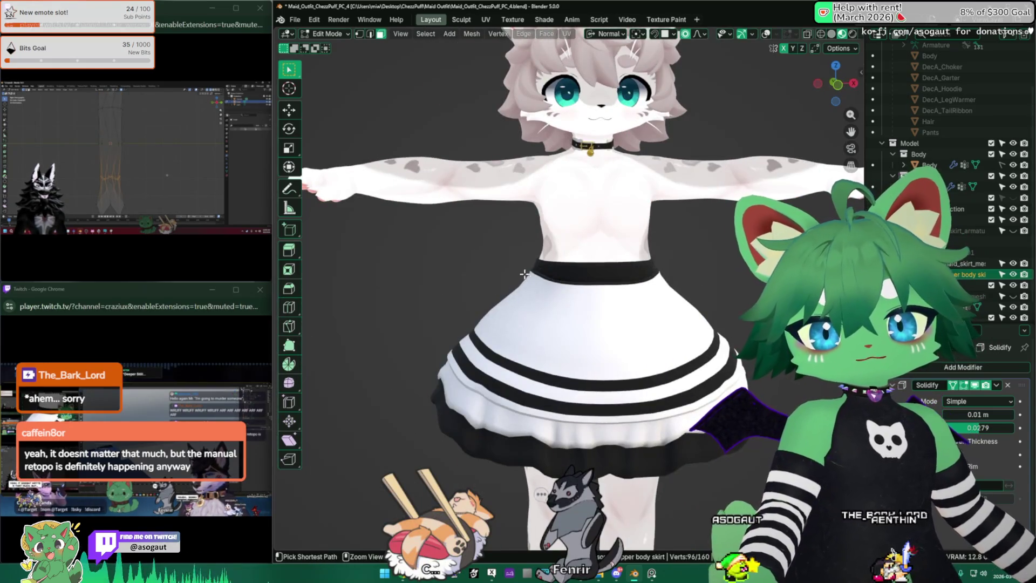
{"action": "mouse_move", "coordinate": [577, 269]}
{"action": "middle_mouse_down"}
{"action": "mouse_move", "coordinate": [505, 236]}
{"action": "mouse_move", "coordinate": [486, 294]}
{"action": "mouse_move", "coordinate": [563, 276]}
{"action": "middle_mouse_up"}
{"action": "key", "text": "shift+alt+z"}
{"action": "key", "text": "Tab"}
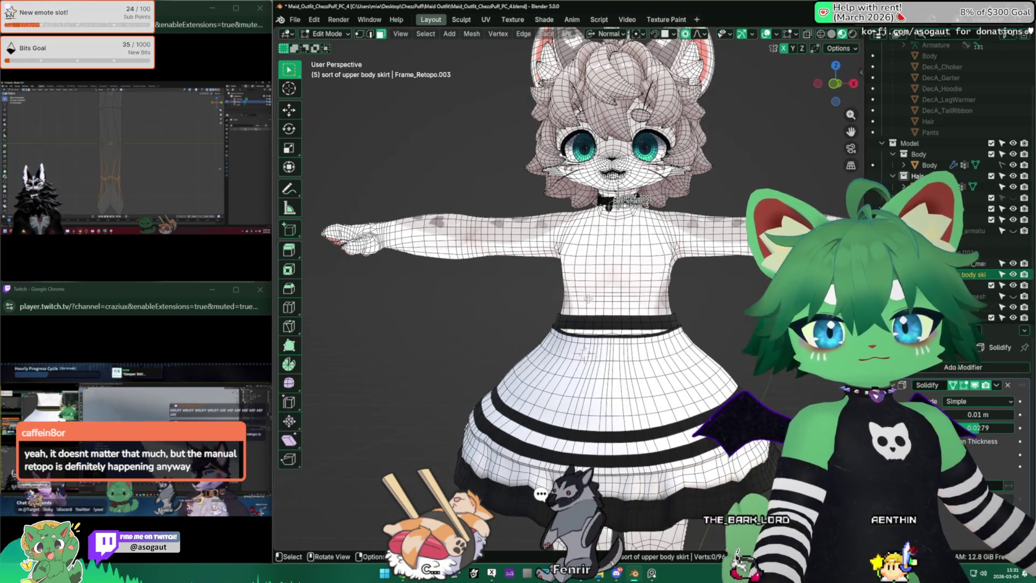
{"action": "key", "text": "Return"}
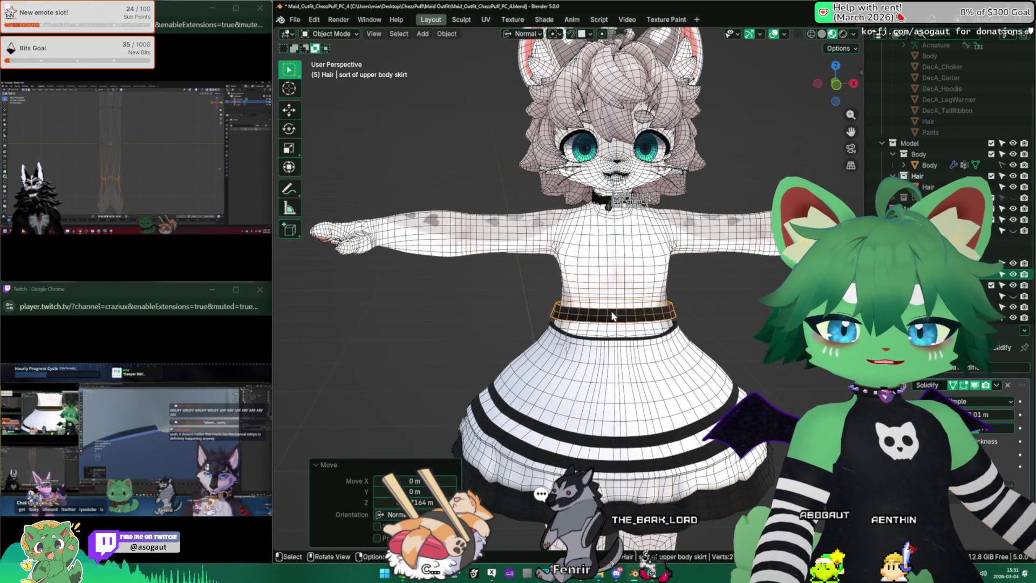
{"action": "key", "text": "shift+alt+z"}
{"action": "middle_click_drag", "start_coordinate": [542, 294], "coordinate": [569, 307]}
{"action": "key", "text": "KP_1"}
Select the belt's lower edge loop and scale it so it sits on the skirt.
{"action": "key", "text": "Tab"}
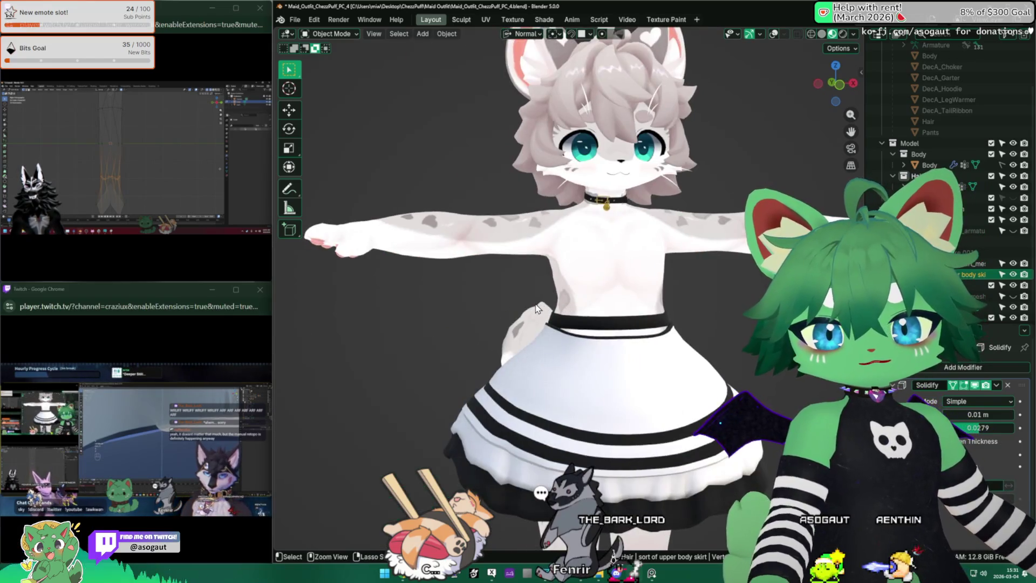
{"action": "mouse_move", "coordinate": [497, 308]}
{"action": "middle_mouse_down", "text": "ctrl"}
{"action": "mouse_move", "coordinate": [521, 301]}
{"action": "mouse_move", "coordinate": [486, 416]}
{"action": "mouse_move", "coordinate": [574, 382]}
{"action": "mouse_move", "coordinate": [562, 402]}
{"action": "mouse_move", "coordinate": [623, 429]}
{"action": "middle_mouse_up", "text": "ctrl"}
{"action": "key", "text": "alt+z"}
{"action": "key", "text": "alt+z"}
{"action": "left_click", "coordinate": [536, 390], "text": "alt"}
{"action": "key", "text": "shift+alt+z"}
{"action": "key", "text": "alt+a"}
{"action": "key", "text": "2"}
{"action": "left_click", "coordinate": [623, 429], "text": "alt"}
{"action": "scroll", "coordinate": [605, 400], "scroll_direction": "down", "scroll_amount": 8}
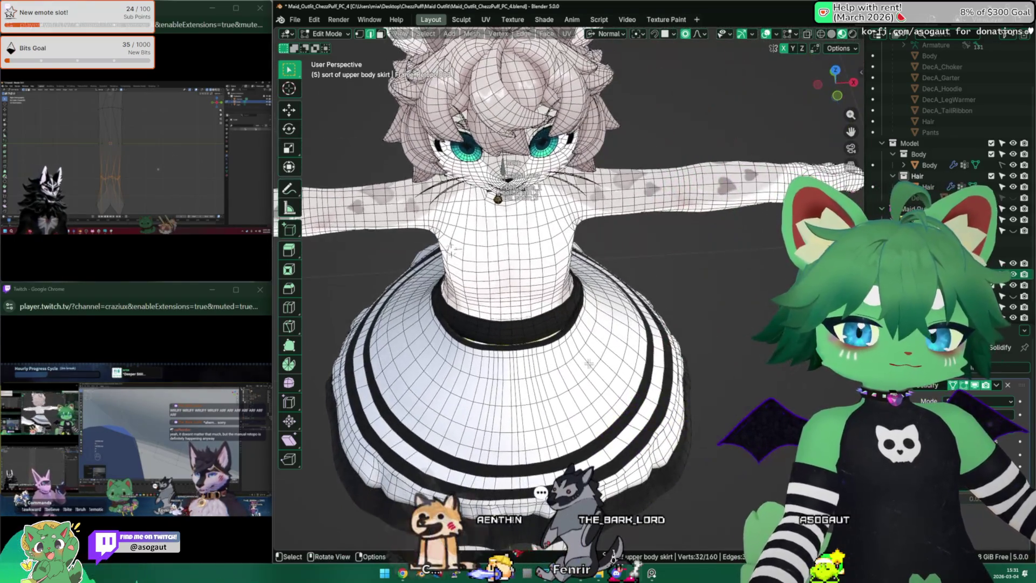
{"action": "scroll", "coordinate": [589, 364], "scroll_direction": "up", "scroll_amount": 8}
{"action": "scroll", "coordinate": [581, 375], "scroll_direction": "down", "scroll_amount": 8}
{"action": "scroll", "coordinate": [581, 375], "scroll_direction": "up", "scroll_amount": 5}
{"action": "mouse_move", "coordinate": [580, 374]}
{"action": "middle_mouse_down"}
{"action": "mouse_move", "coordinate": [663, 324]}
{"action": "mouse_move", "coordinate": [707, 340]}
{"action": "mouse_move", "coordinate": [625, 305]}
{"action": "middle_mouse_up"}
{"action": "left_click", "coordinate": [724, 339]}
Back in Object Mode, view the belt over the skirt from the front and three-quarter angles.
{"action": "key", "text": "Tab"}
{"action": "scroll", "coordinate": [625, 306], "scroll_direction": "down", "scroll_amount": 6}
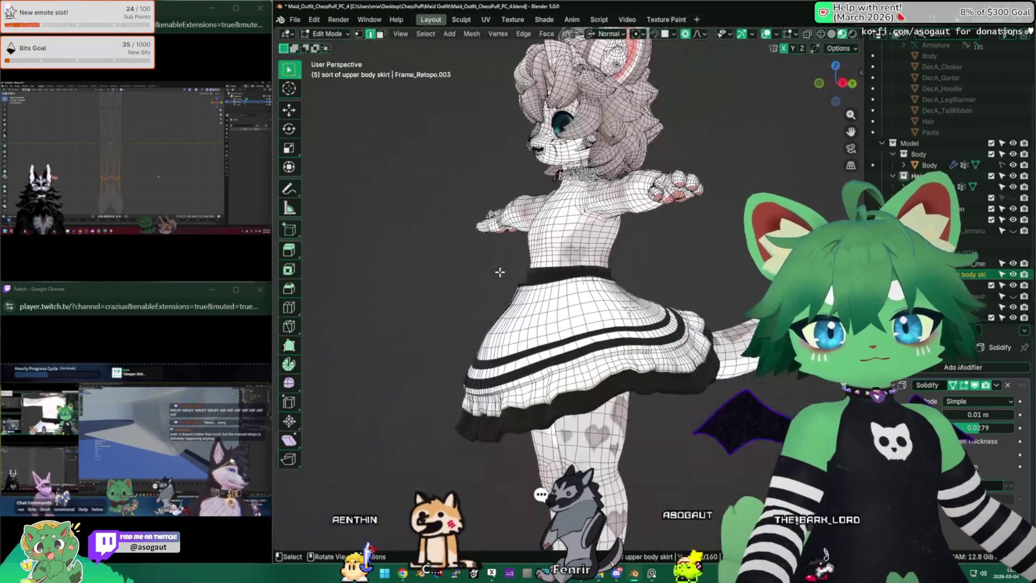
{"action": "middle_click_drag", "start_coordinate": [725, 251], "coordinate": [453, 274]}
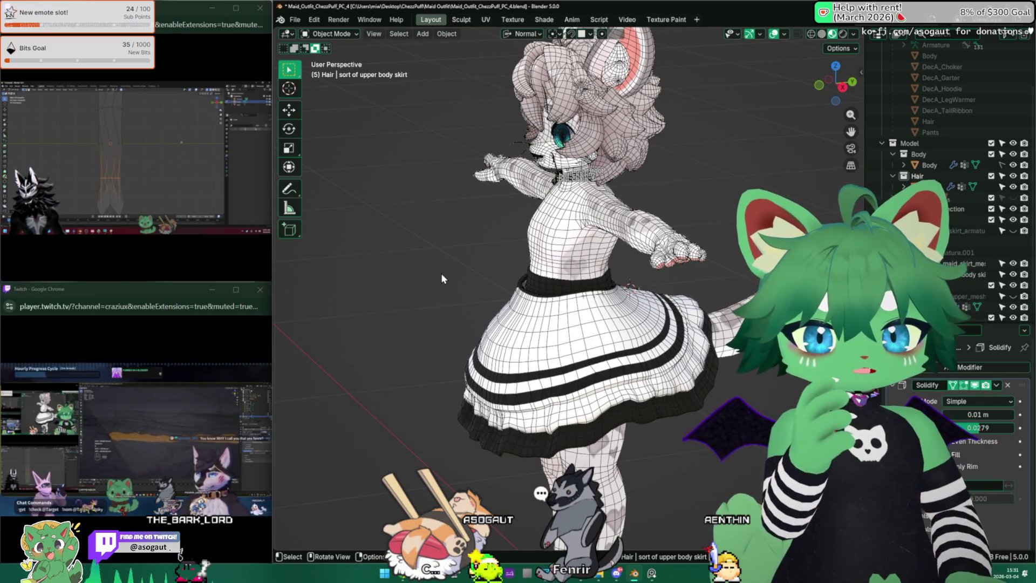
{"action": "middle_click_drag", "start_coordinate": [438, 243], "coordinate": [562, 259]}
Select the black waistband, frame it and enter Edit Mode.
{"action": "scroll", "coordinate": [606, 269], "scroll_direction": "up", "scroll_amount": 5}
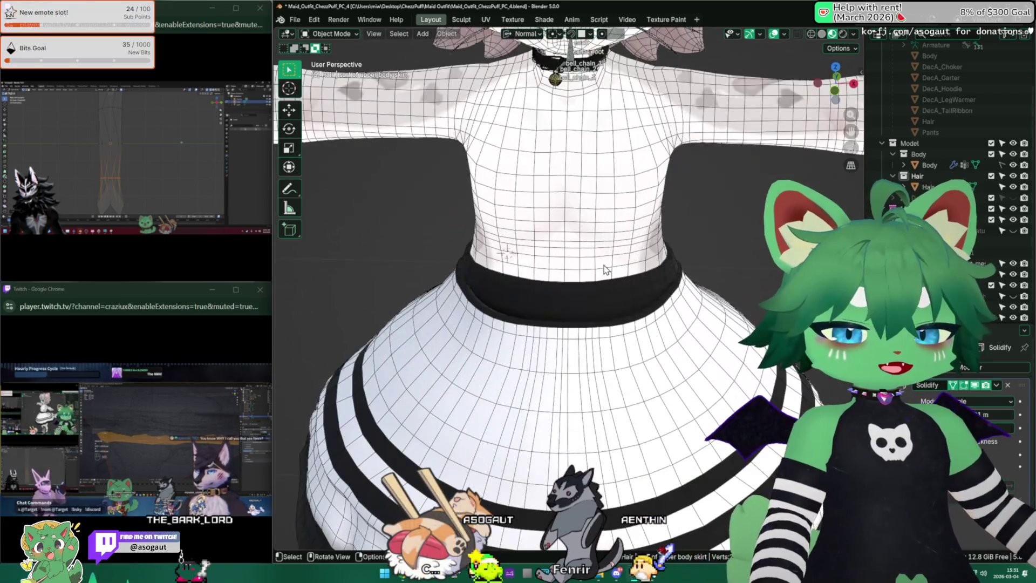
{"action": "left_click", "coordinate": [602, 293]}
{"action": "key", "text": "KP_Decimal"}
{"action": "scroll", "coordinate": [603, 299], "scroll_direction": "down", "scroll_amount": 4}
{"action": "mouse_move", "coordinate": [603, 299]}
{"action": "middle_mouse_down"}
{"action": "mouse_move", "coordinate": [481, 241]}
{"action": "mouse_move", "coordinate": [597, 241]}
{"action": "middle_mouse_up"}
{"action": "scroll", "coordinate": [597, 241], "scroll_direction": "up", "scroll_amount": 5}
{"action": "key", "text": "Tab"}
{"action": "mouse_move", "coordinate": [416, 382]}
{"action": "middle_mouse_down"}
{"action": "mouse_move", "coordinate": [507, 340]}
{"action": "mouse_move", "coordinate": [558, 347]}
{"action": "mouse_move", "coordinate": [565, 307]}
{"action": "mouse_move", "coordinate": [583, 312]}
{"action": "mouse_move", "coordinate": [546, 313]}
{"action": "mouse_move", "coordinate": [546, 303]}
{"action": "mouse_move", "coordinate": [621, 265]}
{"action": "middle_mouse_up"}
Slightly enlarge the waistband with proportional-editing scale.
{"action": "key", "text": "a"}
{"action": "key", "text": "alt+a"}
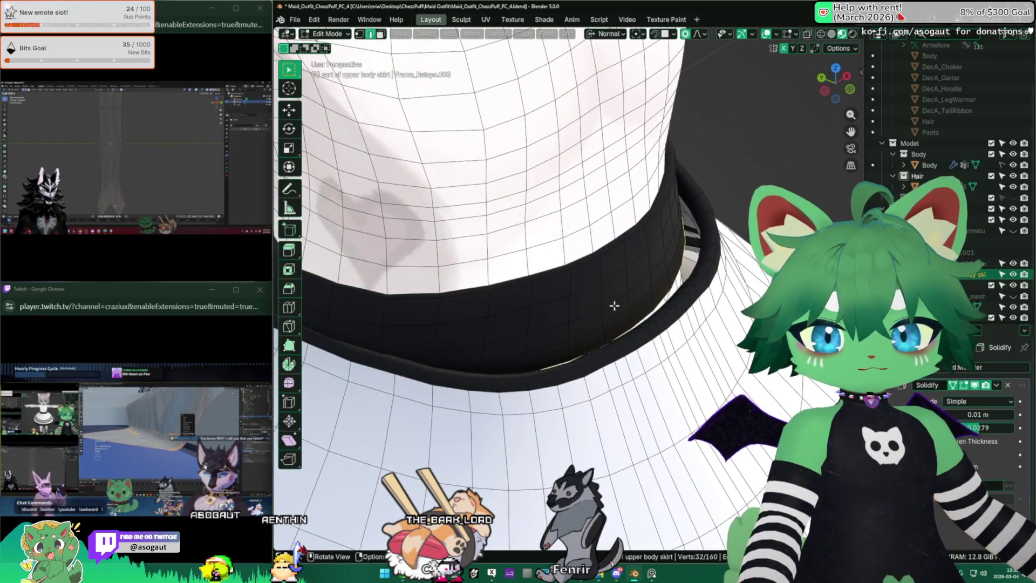
{"action": "key", "text": "s"}
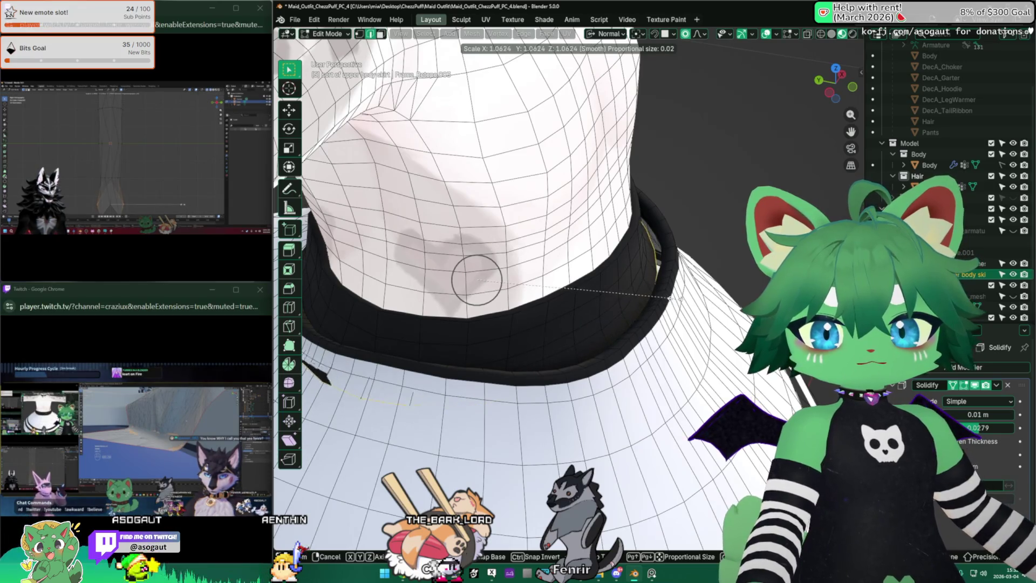
{"action": "left_click", "coordinate": [683, 301]}
{"action": "mouse_move", "coordinate": [682, 301]}
{"action": "middle_mouse_down"}
{"action": "mouse_move", "coordinate": [605, 286]}
{"action": "mouse_move", "coordinate": [594, 296]}
{"action": "mouse_move", "coordinate": [622, 294]}
{"action": "mouse_move", "coordinate": [636, 320]}
{"action": "middle_mouse_up"}
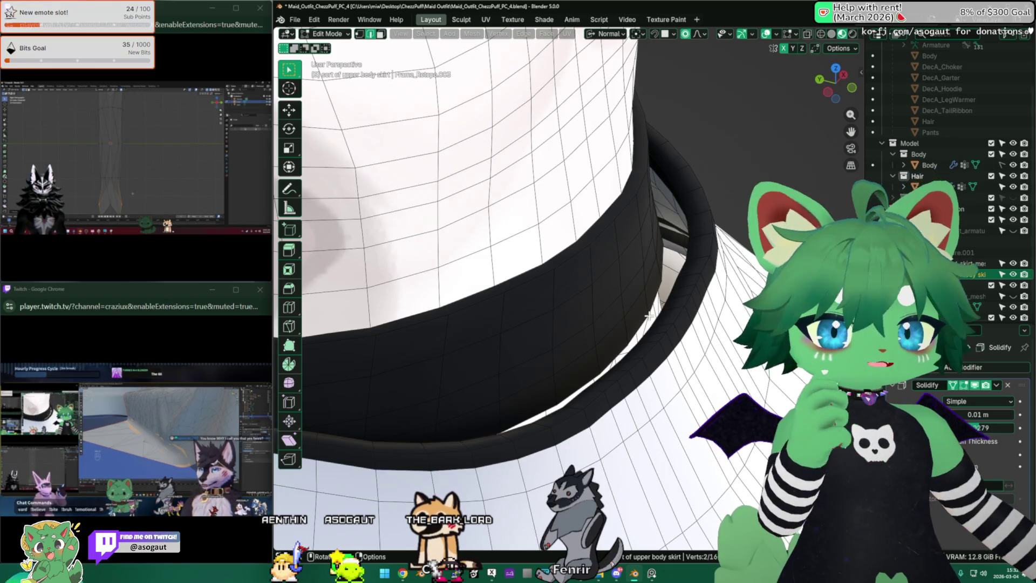
{"action": "middle_click_drag", "start_coordinate": [662, 282], "coordinate": [671, 306]}
Push the band about 0.0075 m outward along Z with soft falloff, over the skirt top.
{"action": "key", "text": "g"}
{"action": "key", "text": "z"}
{"action": "key", "text": "z"}
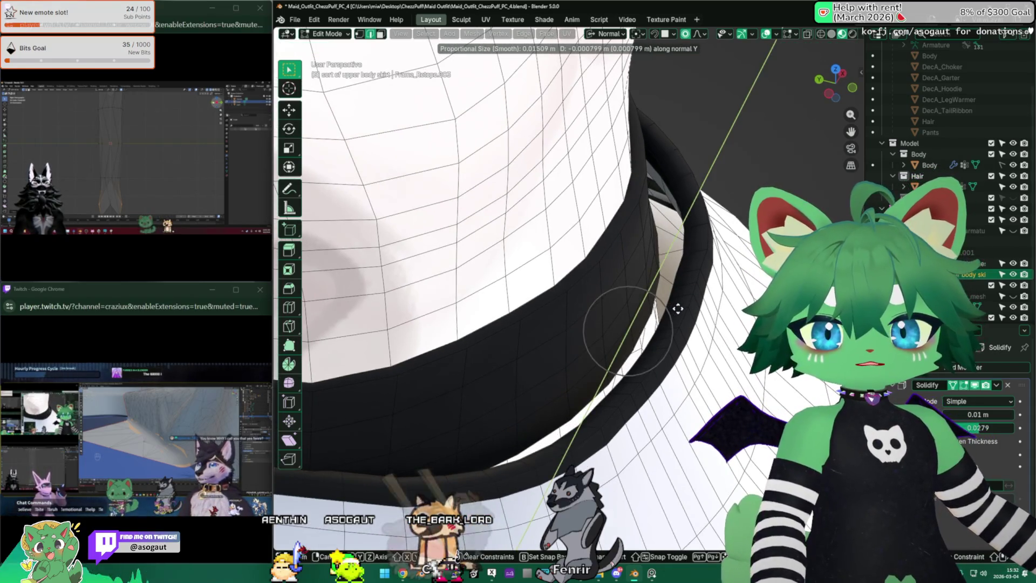
{"action": "scroll", "coordinate": [683, 311], "scroll_direction": "down", "scroll_amount": 2}
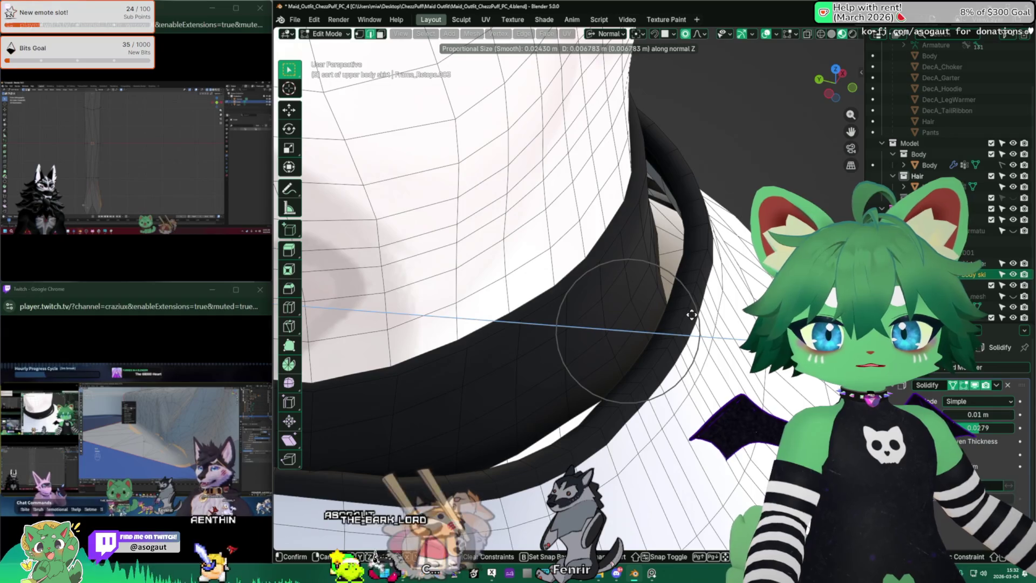
{"action": "left_click", "coordinate": [693, 316]}
{"action": "mouse_move", "coordinate": [693, 316]}
{"action": "middle_mouse_down"}
{"action": "mouse_move", "coordinate": [553, 324]}
{"action": "mouse_move", "coordinate": [542, 309]}
{"action": "mouse_move", "coordinate": [610, 313]}
{"action": "middle_mouse_up"}
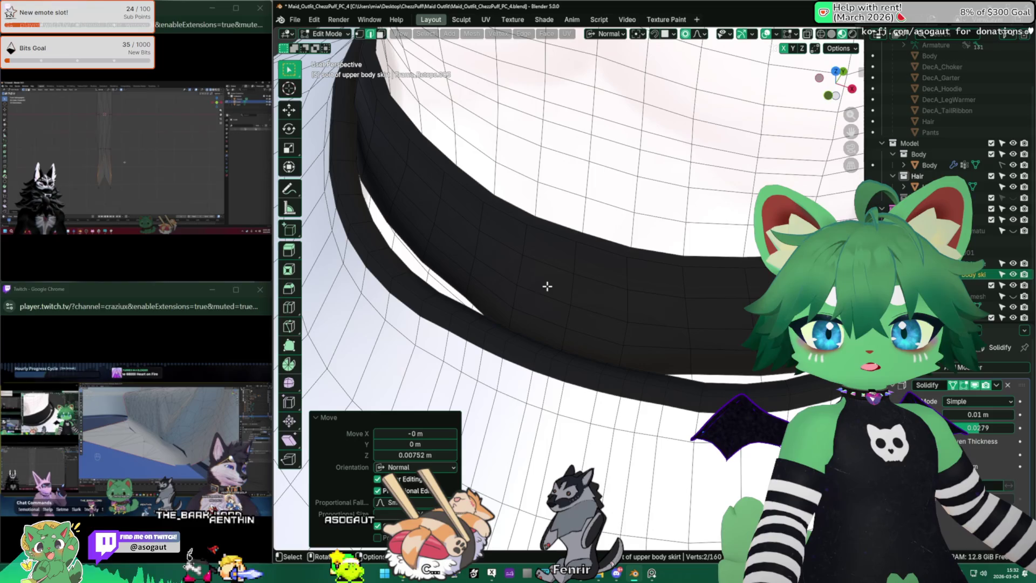
{"action": "middle_click_drag", "start_coordinate": [551, 231], "coordinate": [453, 249]}
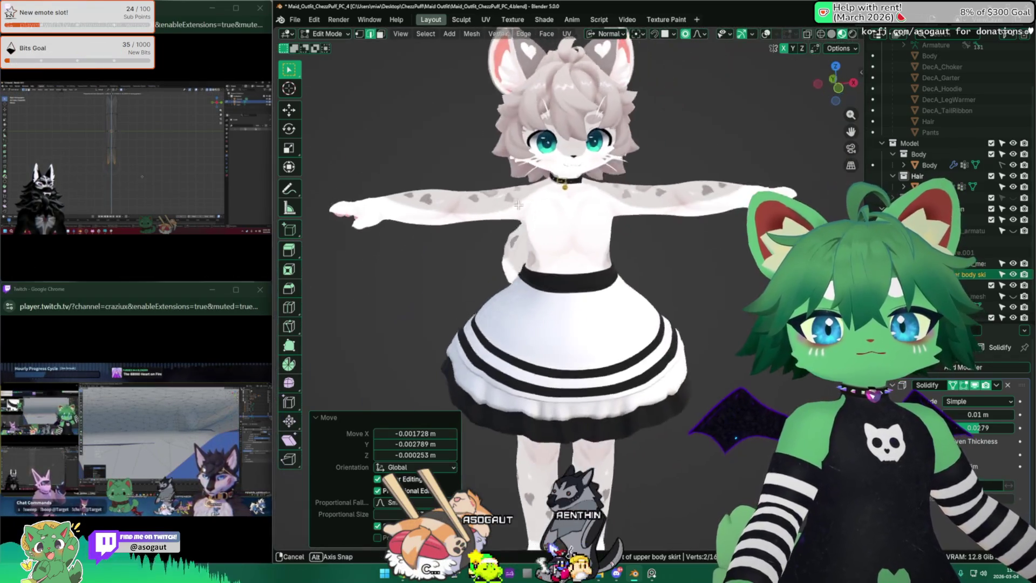
{"action": "mouse_move", "coordinate": [519, 205]}
{"action": "middle_mouse_down"}
{"action": "mouse_move", "coordinate": [630, 198]}
{"action": "mouse_move", "coordinate": [594, 205]}
{"action": "middle_mouse_up"}
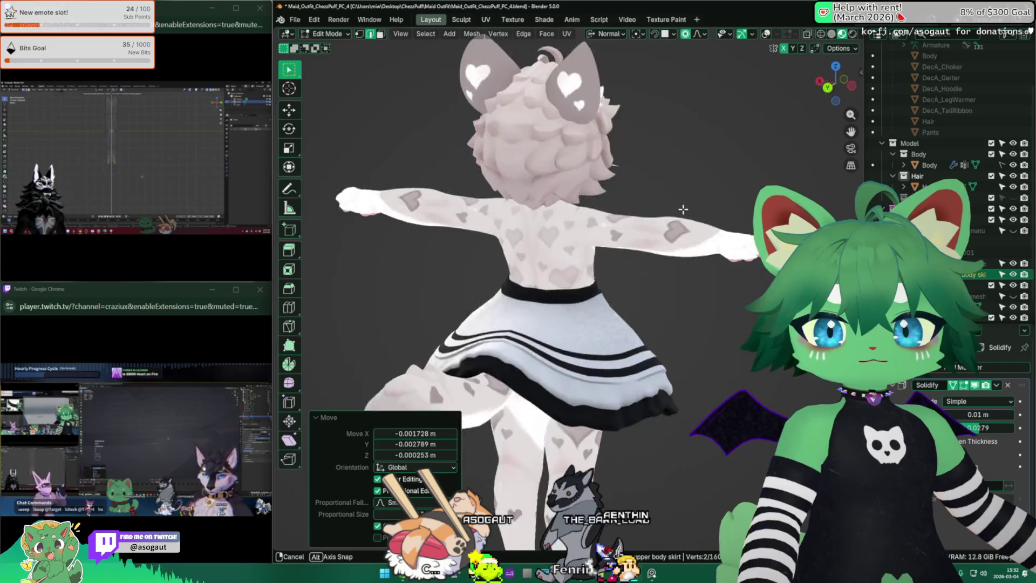
{"action": "scroll", "coordinate": [499, 255], "scroll_direction": "up", "scroll_amount": 6}
{"action": "scroll", "coordinate": [498, 255], "scroll_direction": "up", "scroll_amount": 3}
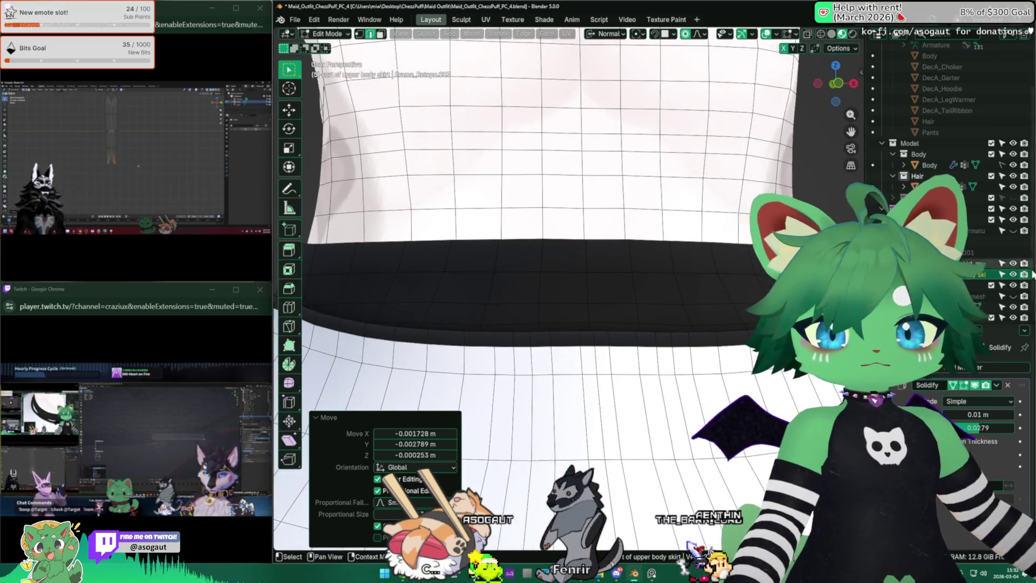
{"action": "left_click", "coordinate": [669, 576]}
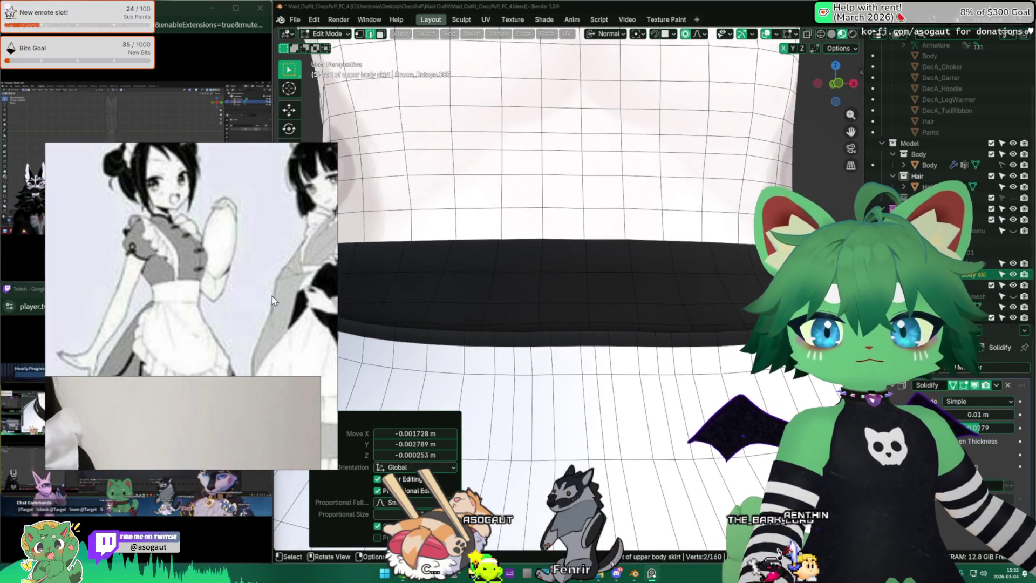
{"action": "scroll", "coordinate": [276, 302], "scroll_direction": "down", "scroll_amount": 3}
{"action": "mouse_move", "coordinate": [556, 299]}
{"action": "middle_mouse_down"}
{"action": "mouse_move", "coordinate": [430, 295]}
{"action": "mouse_move", "coordinate": [708, 294]}
{"action": "mouse_move", "coordinate": [540, 289]}
{"action": "mouse_move", "coordinate": [623, 293]}
{"action": "middle_mouse_up"}
{"action": "left_click", "coordinate": [309, 149]}
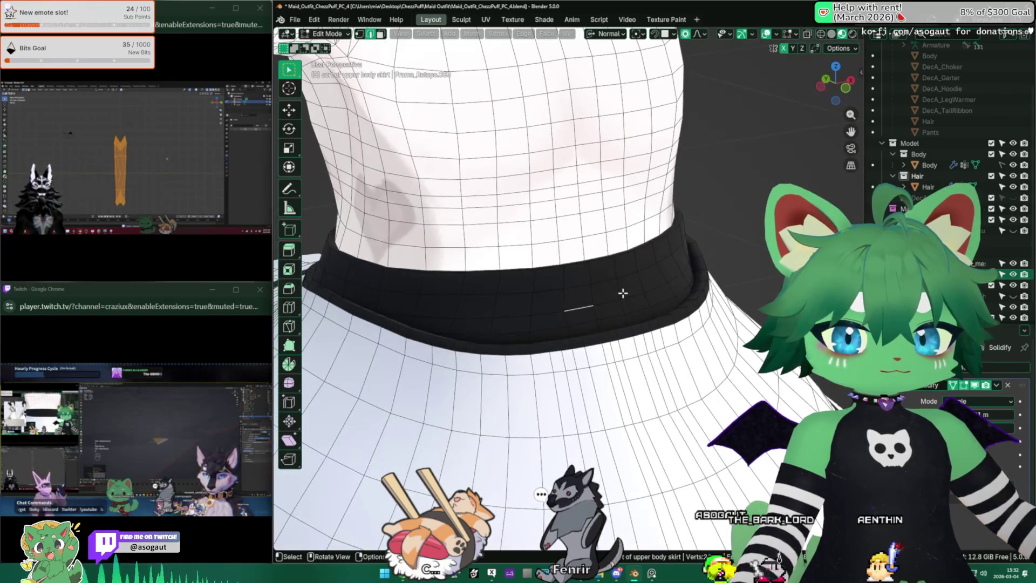
Orbit around the waistband to inspect it from tilted, below and side-on angles.
{"action": "scroll", "coordinate": [623, 293], "scroll_direction": "down", "scroll_amount": 5}
{"action": "scroll", "coordinate": [491, 277], "scroll_direction": "up", "scroll_amount": 6}
{"action": "mouse_move", "coordinate": [491, 277]}
{"action": "middle_mouse_down"}
{"action": "mouse_move", "coordinate": [492, 269]}
{"action": "mouse_move", "coordinate": [513, 289]}
{"action": "mouse_move", "coordinate": [487, 277]}
{"action": "mouse_move", "coordinate": [497, 266]}
{"action": "mouse_move", "coordinate": [487, 261]}
{"action": "mouse_move", "coordinate": [559, 320]}
{"action": "mouse_move", "coordinate": [590, 306]}
{"action": "middle_mouse_up"}
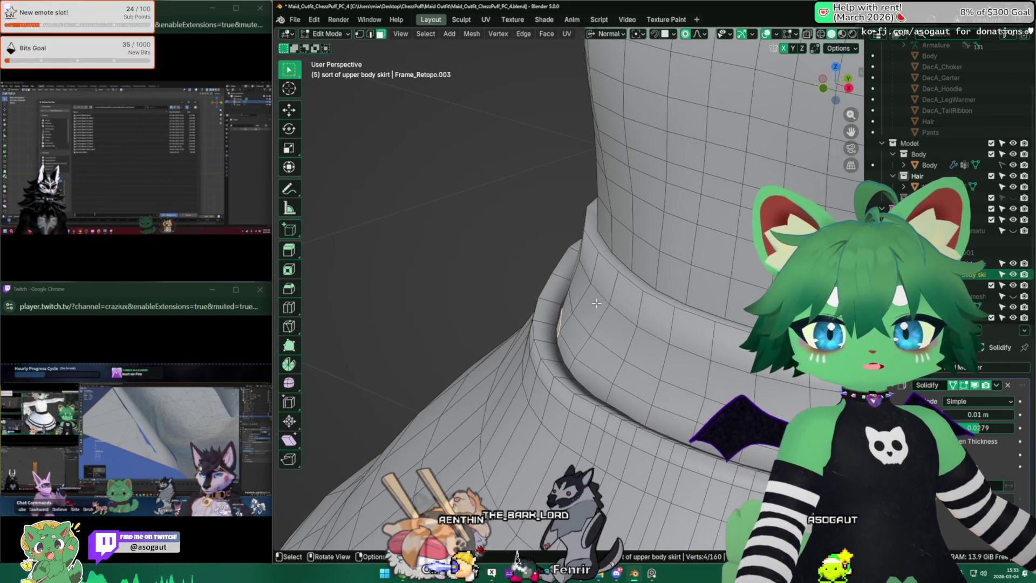
{"action": "middle_click_drag", "start_coordinate": [561, 360], "coordinate": [571, 342]}
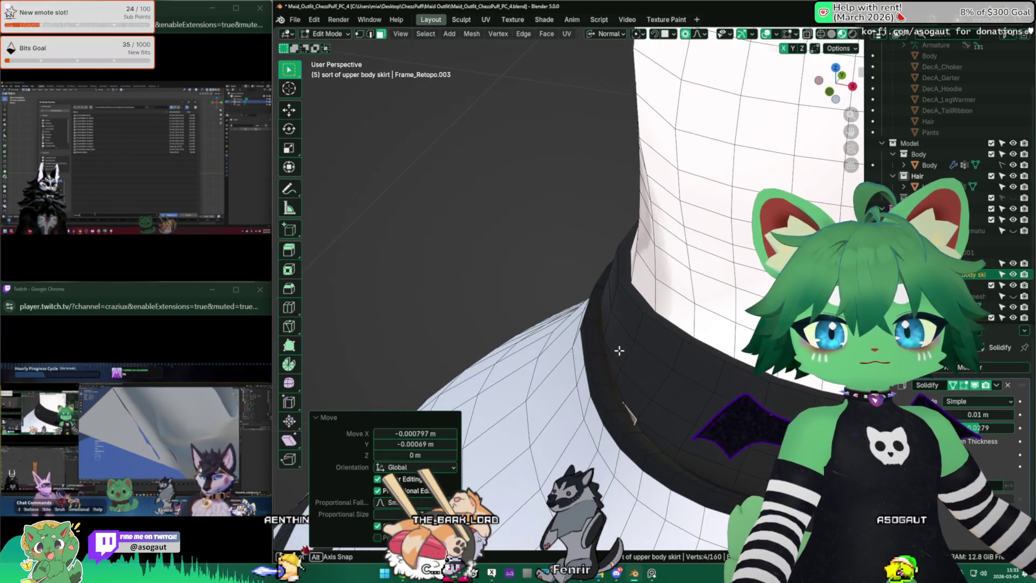
{"action": "scroll", "coordinate": [636, 317], "scroll_direction": "up", "scroll_amount": 5}
{"action": "scroll", "coordinate": [572, 329], "scroll_direction": "down", "scroll_amount": 5}
{"action": "mouse_move", "coordinate": [572, 329]}
{"action": "middle_mouse_down"}
{"action": "mouse_move", "coordinate": [531, 359]}
{"action": "mouse_move", "coordinate": [532, 326]}
{"action": "mouse_move", "coordinate": [689, 344]}
{"action": "mouse_move", "coordinate": [492, 321]}
{"action": "middle_mouse_up"}
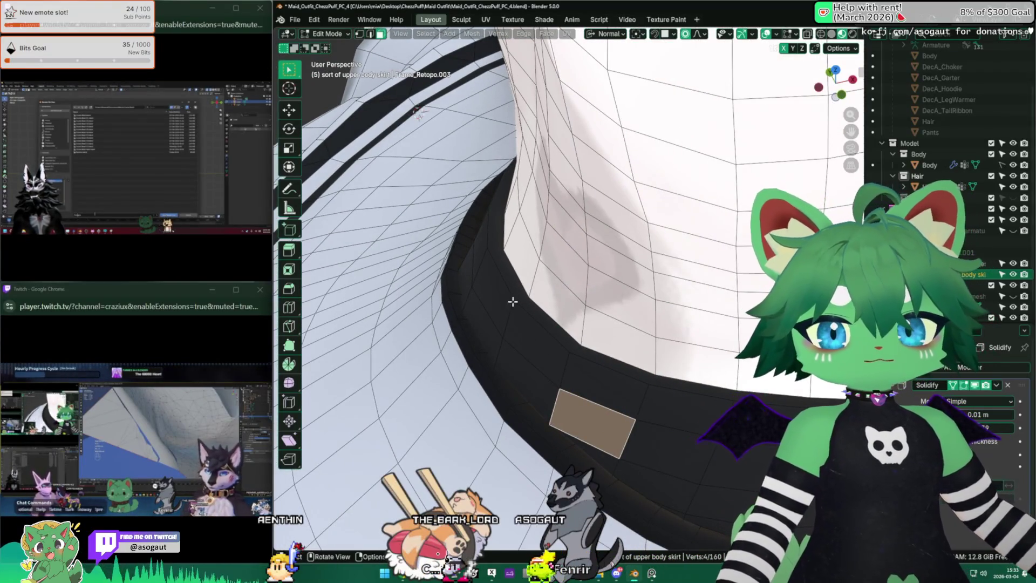
{"action": "middle_click_drag", "start_coordinate": [547, 302], "coordinate": [492, 267]}
{"action": "middle_click_drag", "start_coordinate": [588, 368], "coordinate": [613, 346]}
Zoom and pan across the torso, looking up at the chest from below.
{"action": "scroll", "coordinate": [613, 346], "scroll_direction": "up", "scroll_amount": 2}
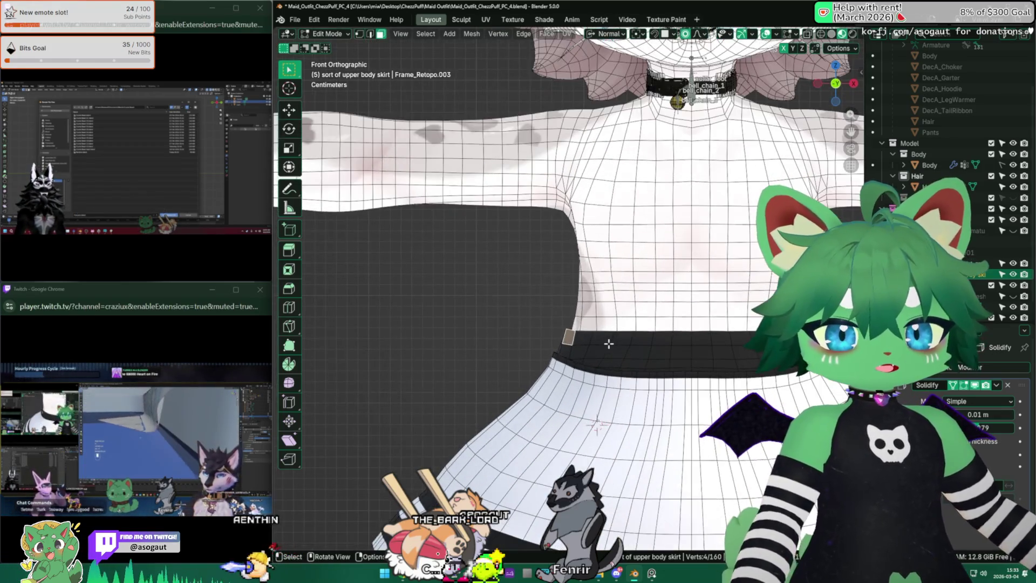
{"action": "scroll", "coordinate": [609, 343], "scroll_direction": "down", "scroll_amount": 4}
{"action": "scroll", "coordinate": [564, 394], "scroll_direction": "up", "scroll_amount": 4}
{"action": "scroll", "coordinate": [564, 394], "scroll_direction": "up", "scroll_amount": 2}
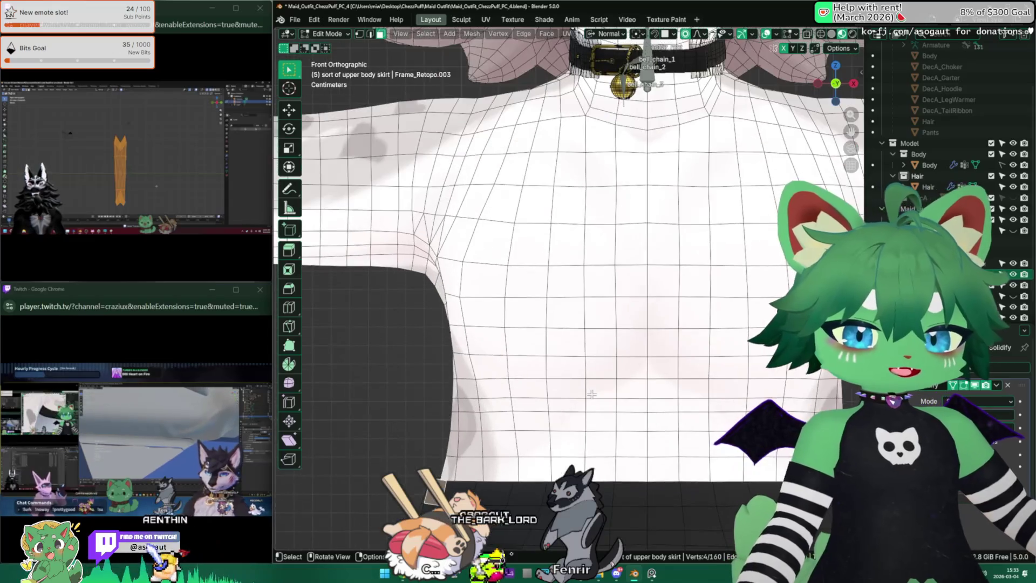
{"action": "middle_click_drag", "start_coordinate": [567, 384], "coordinate": [650, 423], "text": "shift"}
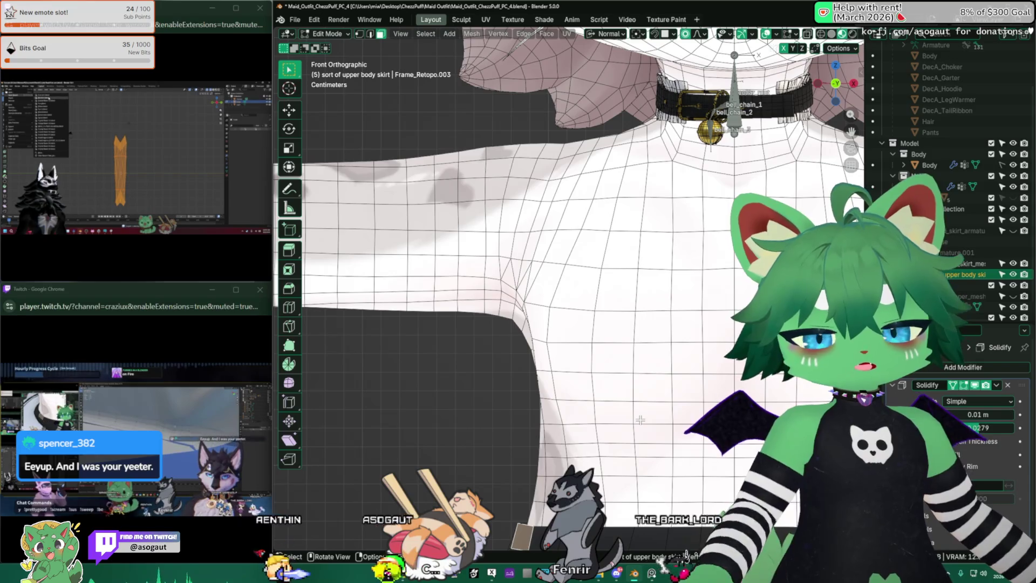
{"action": "mouse_move", "coordinate": [625, 418]}
{"action": "middle_mouse_down"}
{"action": "mouse_move", "coordinate": [568, 395]}
{"action": "mouse_move", "coordinate": [591, 434]}
{"action": "middle_mouse_up"}
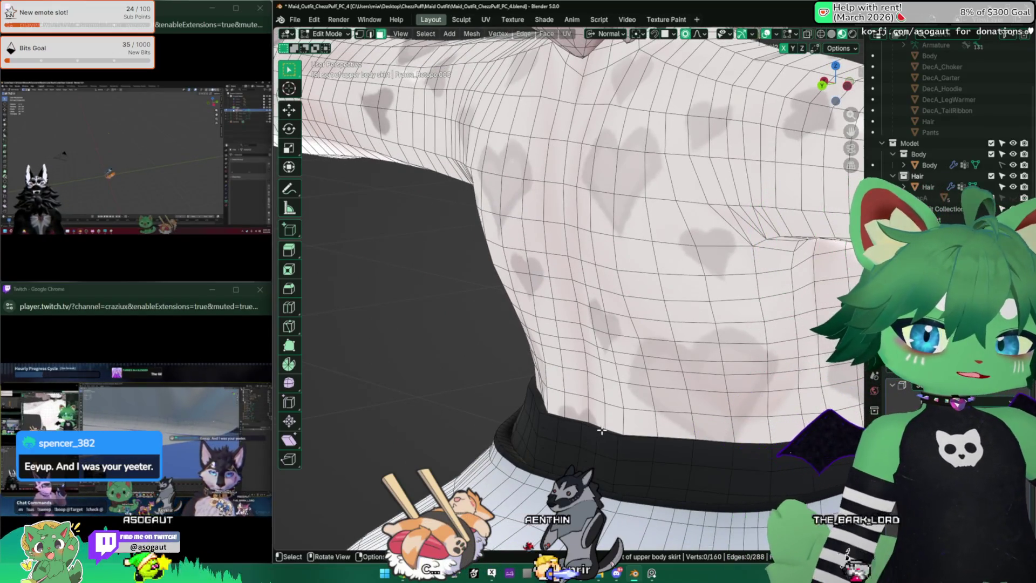
Frame the edited face, switch to vertex select mode and clear the selection.
{"action": "key", "text": "KP_Decimal"}
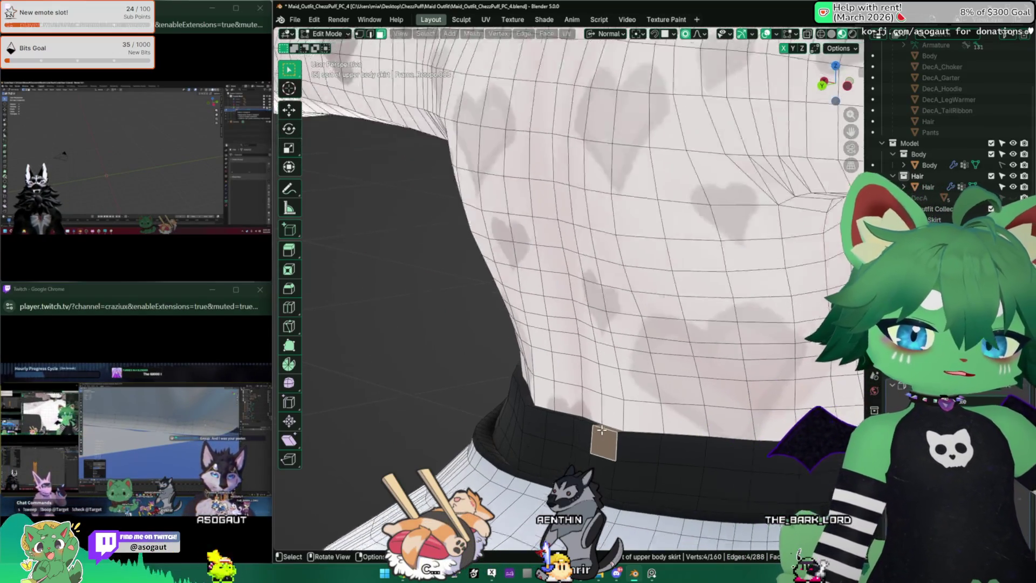
{"action": "scroll", "coordinate": [567, 437], "scroll_direction": "down", "scroll_amount": 5}
{"action": "mouse_move", "coordinate": [545, 329]}
{"action": "middle_mouse_down"}
{"action": "mouse_move", "coordinate": [523, 326]}
{"action": "mouse_move", "coordinate": [574, 271]}
{"action": "mouse_move", "coordinate": [616, 274]}
{"action": "mouse_move", "coordinate": [690, 312]}
{"action": "mouse_move", "coordinate": [657, 294]}
{"action": "middle_mouse_up"}
{"action": "key", "text": "1"}
{"action": "key", "text": "alt+a"}
Nudge the waistband's top edge loop along Y and check it from behind.
{"action": "left_click", "coordinate": [694, 298], "text": "alt"}
{"action": "key", "text": "g"}
{"action": "key", "text": "y"}
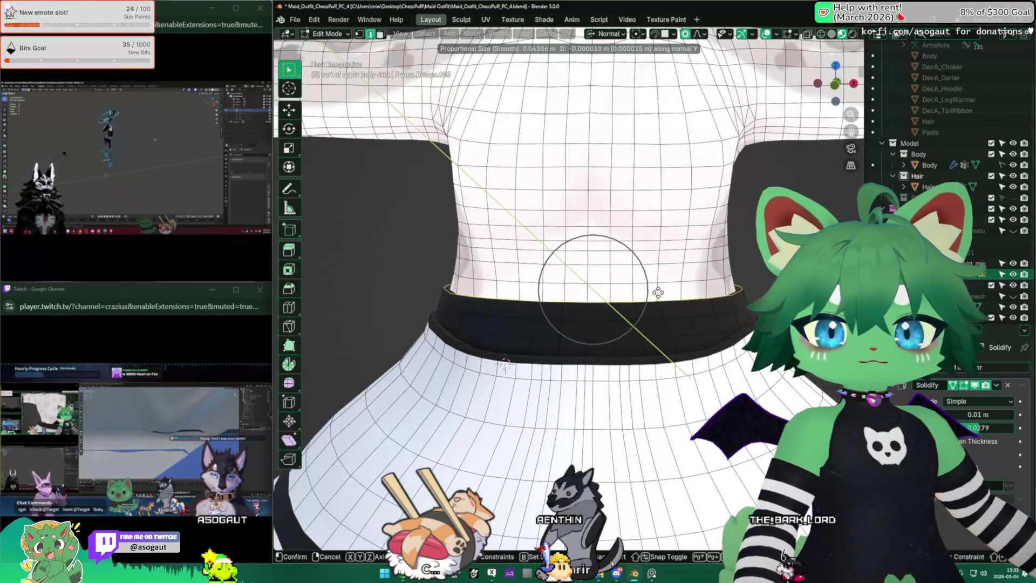
{"action": "left_click", "coordinate": [659, 263]}
{"action": "scroll", "coordinate": [663, 287], "scroll_direction": "down", "scroll_amount": 5}
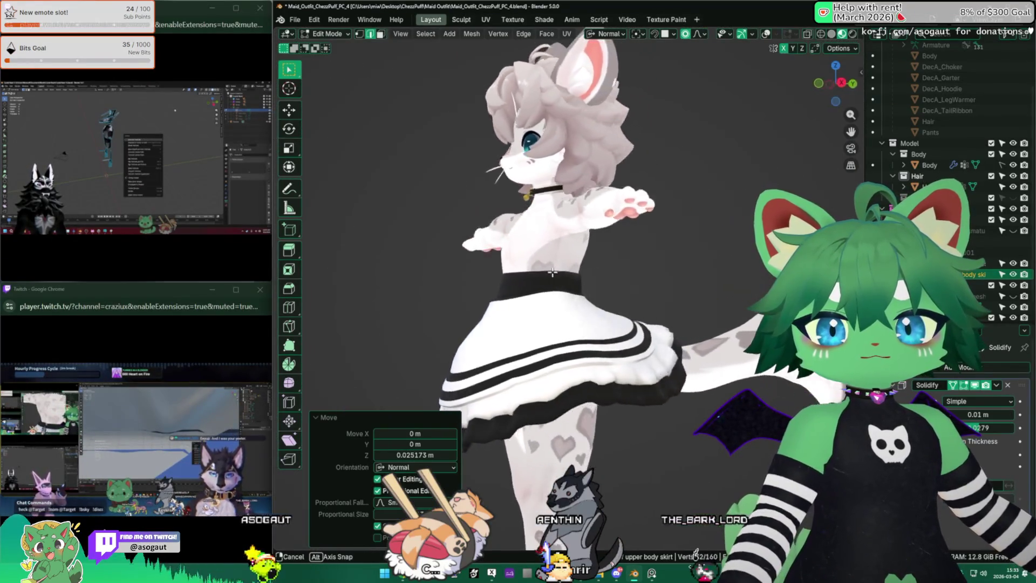
{"action": "middle_click_drag", "start_coordinate": [556, 271], "coordinate": [462, 285]}
{"action": "mouse_move", "coordinate": [613, 286]}
{"action": "middle_mouse_down"}
{"action": "mouse_move", "coordinate": [594, 286]}
{"action": "mouse_move", "coordinate": [671, 284]}
{"action": "middle_mouse_up"}
{"action": "scroll", "coordinate": [663, 300], "scroll_direction": "up", "scroll_amount": 4}
{"action": "scroll", "coordinate": [662, 300], "scroll_direction": "down", "scroll_amount": 4}
Shrink the waistband loop, then push the whole ring about 0.026 m outward along its normals.
{"action": "key", "text": "s"}
{"action": "left_click", "coordinate": [667, 284]}
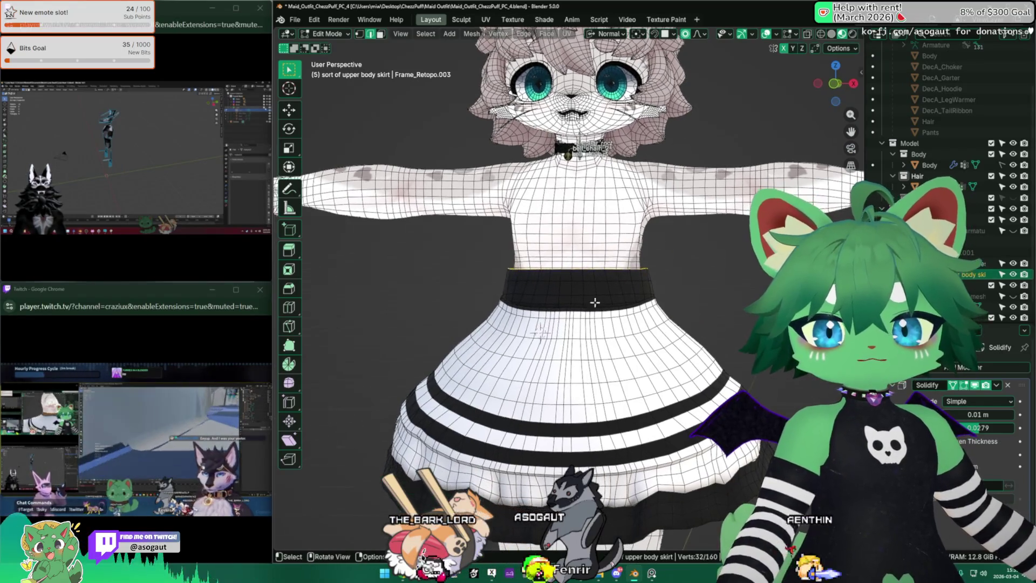
{"action": "key", "text": "a"}
{"action": "key", "text": "g"}
{"action": "key", "text": "z"}
{"action": "key", "text": "z"}
{"action": "key", "text": "Return"}
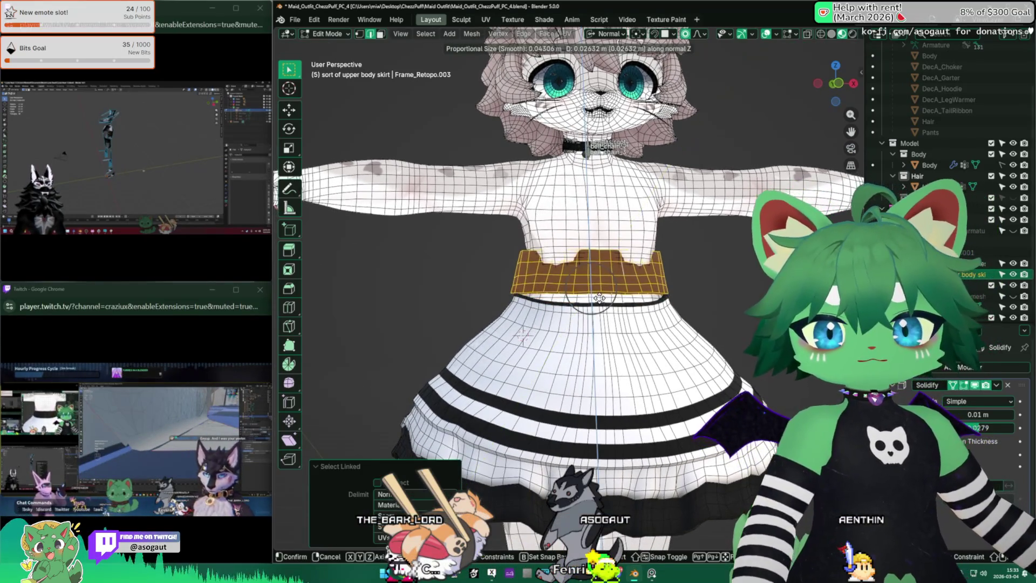
Toggle the skirt bones and maid outfit mesh visibility to check the band's fit.
{"action": "middle_click_drag", "start_coordinate": [510, 331], "coordinate": [648, 342]}
{"action": "left_click", "coordinate": [1015, 231]}
{"action": "left_click", "coordinate": [1014, 231]}
{"action": "left_click", "coordinate": [1013, 297]}
{"action": "left_click", "coordinate": [1013, 296]}
{"action": "left_click", "coordinate": [1013, 296]}
{"action": "scroll", "coordinate": [720, 264], "scroll_direction": "up", "scroll_amount": 5}
{"action": "mouse_move", "coordinate": [720, 265]}
{"action": "middle_mouse_down"}
{"action": "mouse_move", "coordinate": [557, 268]}
{"action": "mouse_move", "coordinate": [583, 269]}
{"action": "mouse_move", "coordinate": [674, 341]}
{"action": "middle_mouse_up"}
{"action": "scroll", "coordinate": [583, 270], "scroll_direction": "down", "scroll_amount": 4}
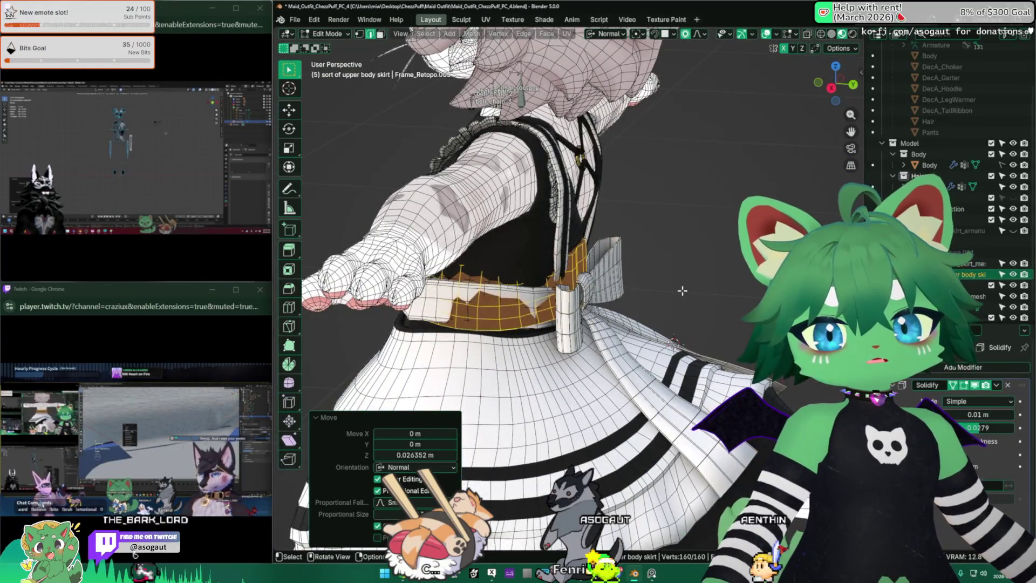
Exit Edit Mode and select the maid_upper_mesh bodice, briefly hiding and revealing it.
{"action": "key", "text": "Tab"}
{"action": "left_click", "coordinate": [969, 285]}
{"action": "mouse_move", "coordinate": [718, 270]}
{"action": "middle_mouse_down"}
{"action": "mouse_move", "coordinate": [632, 270]}
{"action": "mouse_move", "coordinate": [674, 246]}
{"action": "mouse_move", "coordinate": [620, 250]}
{"action": "middle_mouse_up"}
{"action": "key", "text": "h"}
{"action": "key", "text": "alt+h"}
{"action": "key", "text": "Tab"}
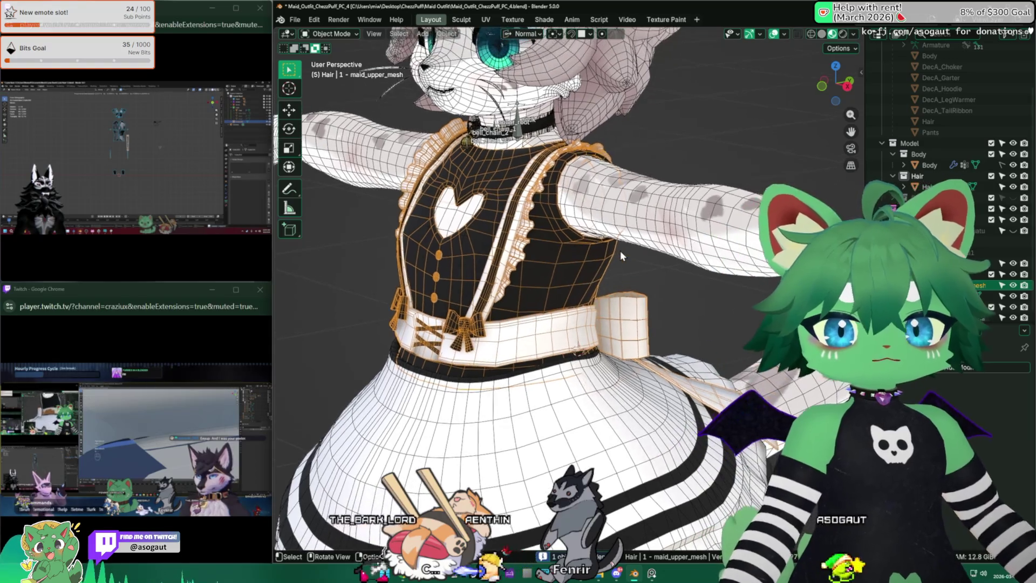
Select the belt with its bow and ribbons and separate it into its own object.
{"action": "scroll", "coordinate": [532, 312], "scroll_direction": "up", "scroll_amount": 5}
{"action": "mouse_move", "coordinate": [635, 299]}
{"action": "middle_mouse_down"}
{"action": "mouse_move", "coordinate": [760, 276]}
{"action": "mouse_move", "coordinate": [653, 241]}
{"action": "mouse_move", "coordinate": [686, 276]}
{"action": "mouse_move", "coordinate": [487, 289]}
{"action": "mouse_move", "coordinate": [619, 338]}
{"action": "middle_mouse_up"}
{"action": "key", "text": "ctrl+l"}
{"action": "key", "text": "l"}
{"action": "scroll", "coordinate": [564, 260], "scroll_direction": "up", "scroll_amount": 3}
{"action": "middle_click_drag", "start_coordinate": [564, 261], "coordinate": [611, 267]}
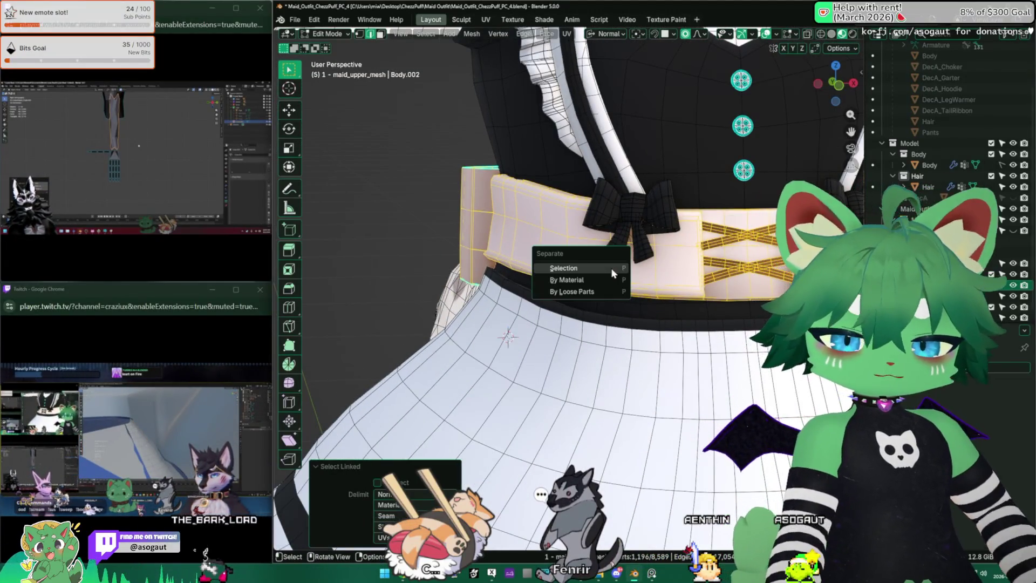
{"action": "left_click", "coordinate": [612, 273]}
{"action": "scroll", "coordinate": [745, 278], "scroll_direction": "down", "scroll_amount": 4}
Back in Object Mode, deselect all and hide the black upper dress and the skirt.
{"action": "key", "text": "Tab"}
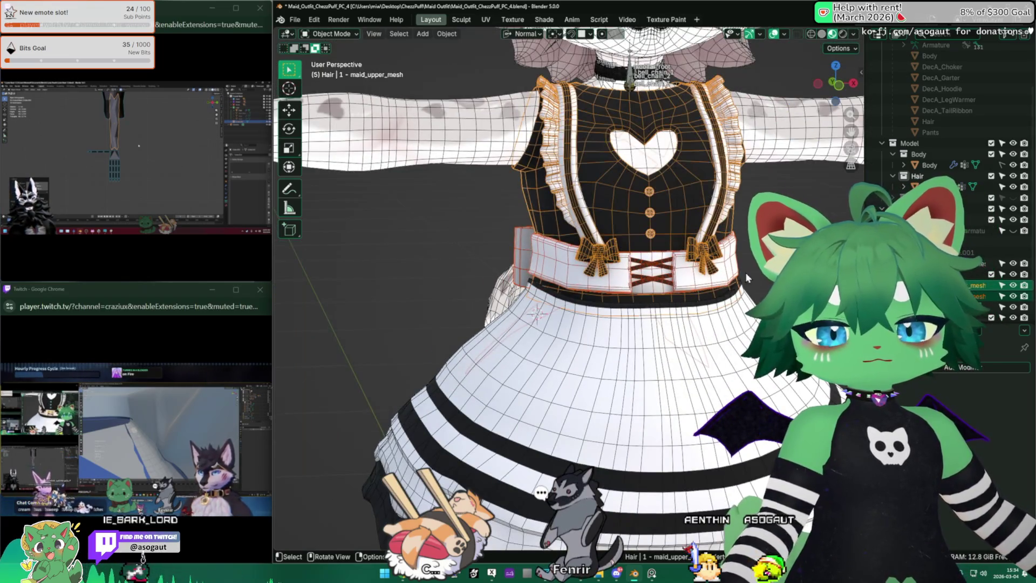
{"action": "key", "text": "alt+a"}
{"action": "left_click", "coordinate": [1014, 286]}
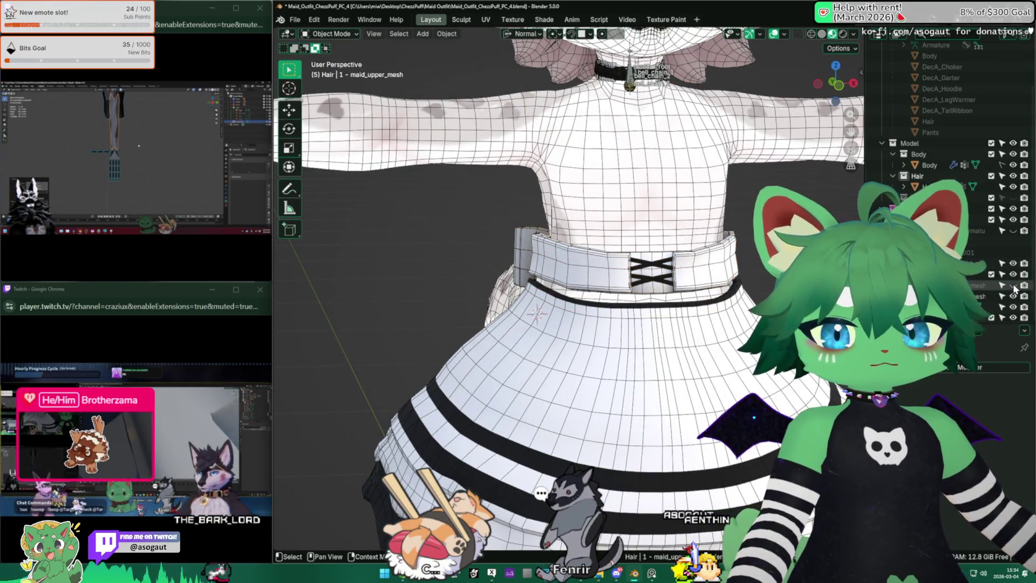
{"action": "mouse_move", "coordinate": [540, 269]}
{"action": "middle_mouse_down"}
{"action": "mouse_move", "coordinate": [621, 264]}
{"action": "mouse_move", "coordinate": [473, 275]}
{"action": "mouse_move", "coordinate": [691, 278]}
{"action": "mouse_move", "coordinate": [432, 291]}
{"action": "mouse_move", "coordinate": [546, 292]}
{"action": "middle_mouse_up"}
{"action": "scroll", "coordinate": [691, 278], "scroll_direction": "down", "scroll_amount": 3}
{"action": "scroll", "coordinate": [691, 278], "scroll_direction": "up", "scroll_amount": 4}
{"action": "scroll", "coordinate": [456, 294], "scroll_direction": "down", "scroll_amount": 3}
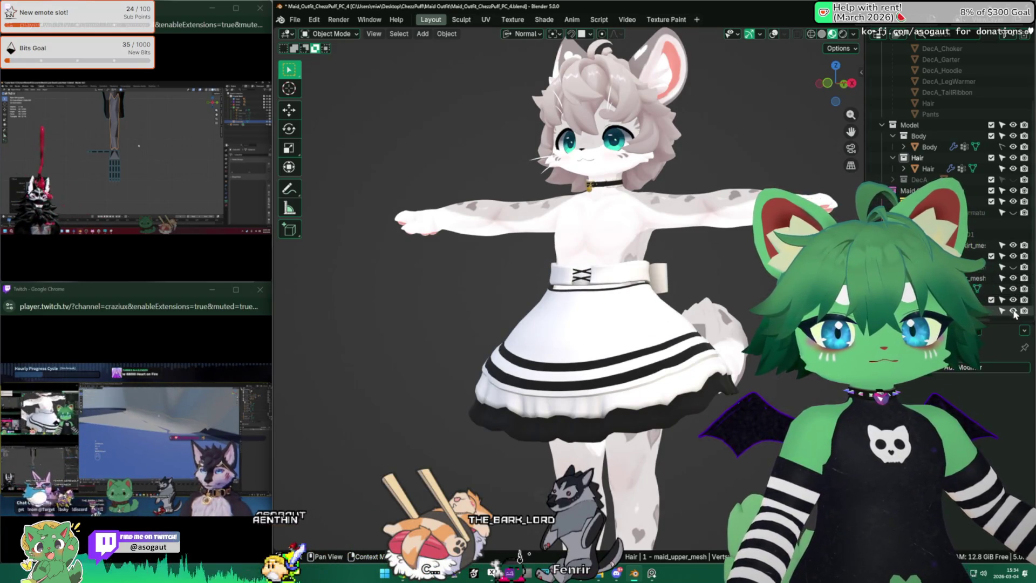
{"action": "left_click", "coordinate": [1015, 245]}
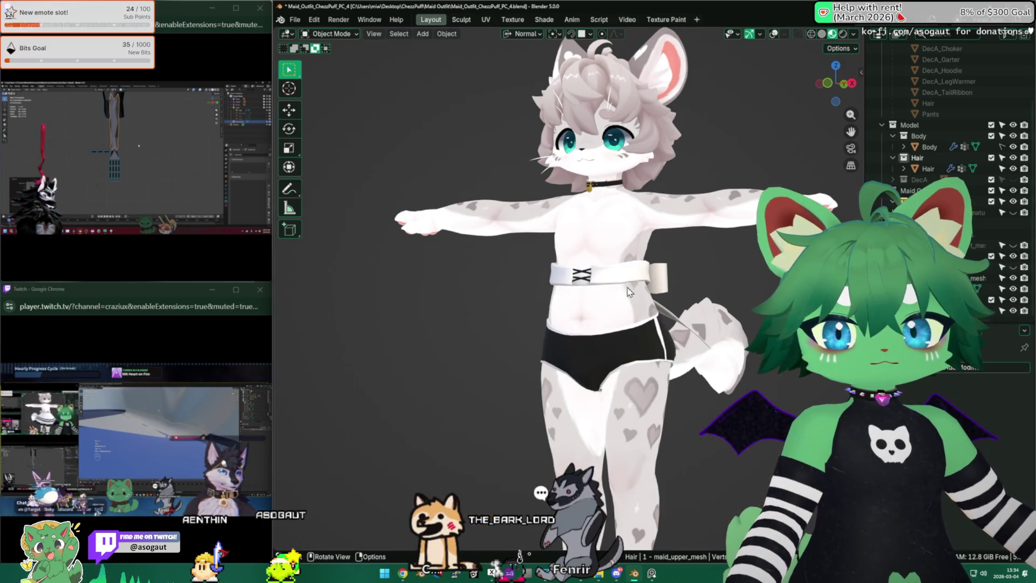
Reveal the white skirt and maid top again and view the model from the front.
{"action": "mouse_move", "coordinate": [593, 308]}
{"action": "middle_mouse_down"}
{"action": "mouse_move", "coordinate": [359, 313]}
{"action": "mouse_move", "coordinate": [621, 305]}
{"action": "mouse_move", "coordinate": [509, 325]}
{"action": "mouse_move", "coordinate": [458, 361]}
{"action": "mouse_move", "coordinate": [302, 324]}
{"action": "mouse_move", "coordinate": [680, 281]}
{"action": "mouse_move", "coordinate": [650, 266]}
{"action": "middle_mouse_up"}
{"action": "mouse_move", "coordinate": [664, 268]}
{"action": "middle_mouse_down"}
{"action": "mouse_move", "coordinate": [767, 278]}
{"action": "mouse_move", "coordinate": [709, 288]}
{"action": "mouse_move", "coordinate": [723, 276]}
{"action": "middle_mouse_up"}
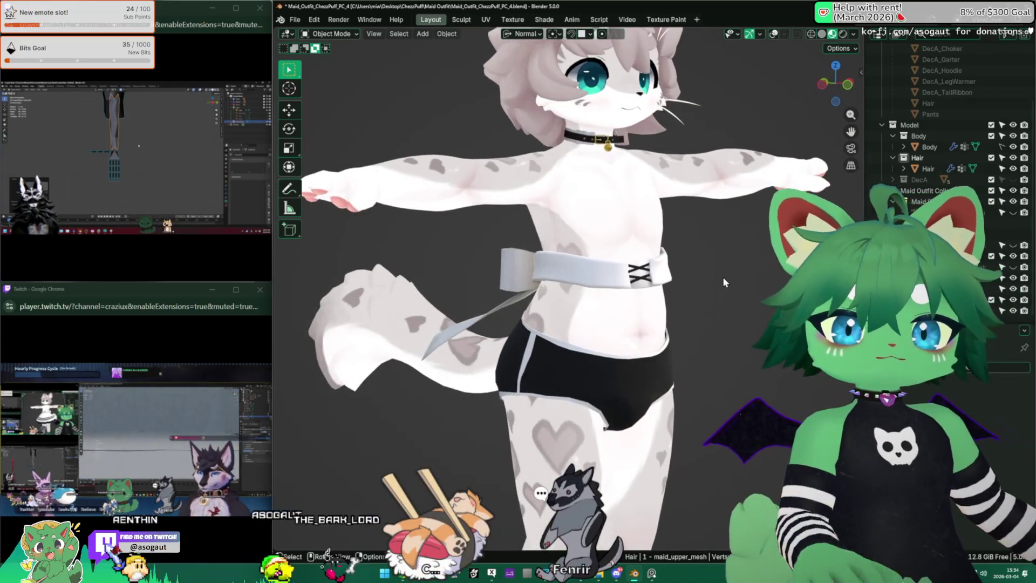
{"action": "key", "text": "alt+h"}
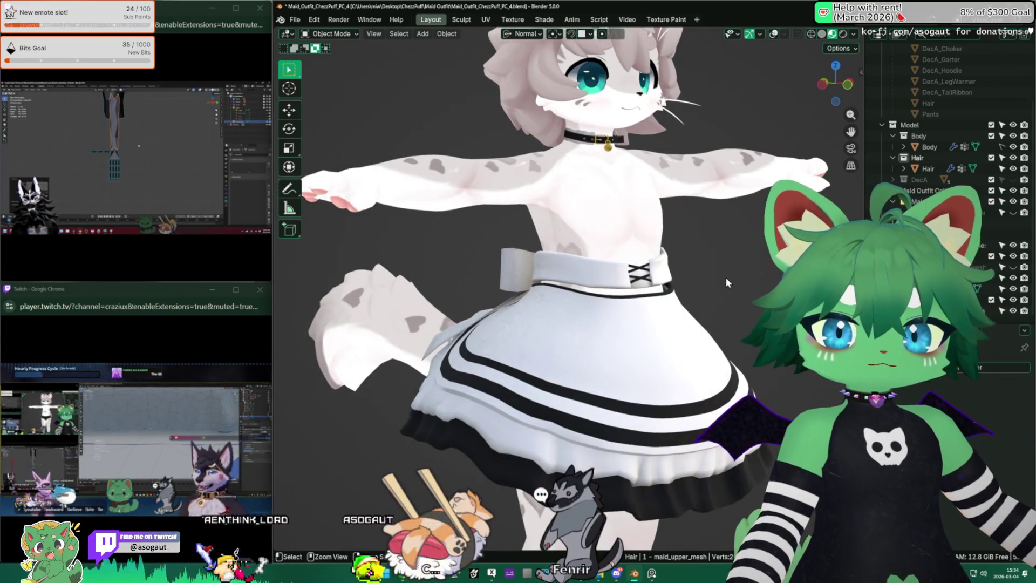
{"action": "key", "text": "Tab"}
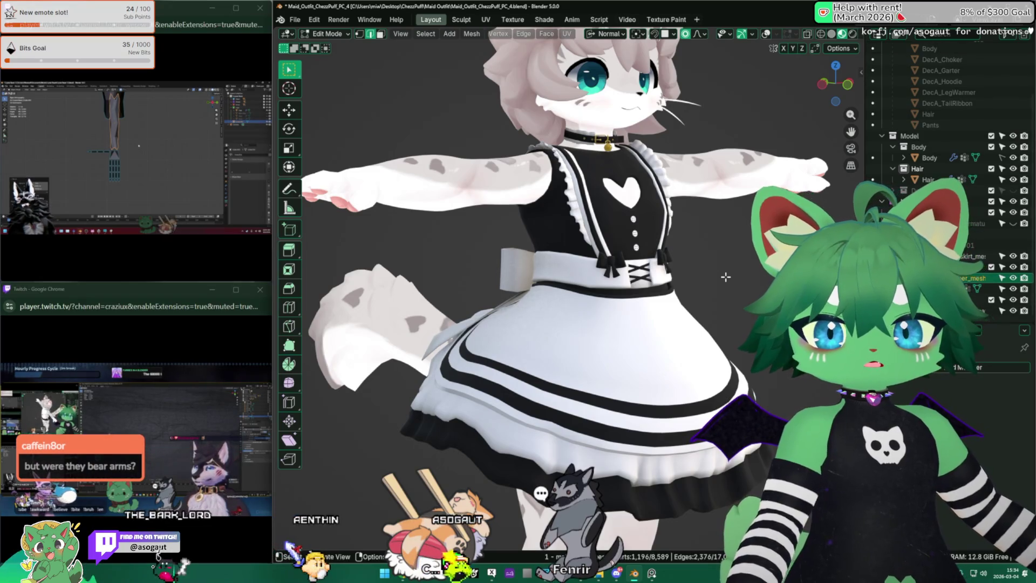
{"action": "key", "text": "KP_1"}
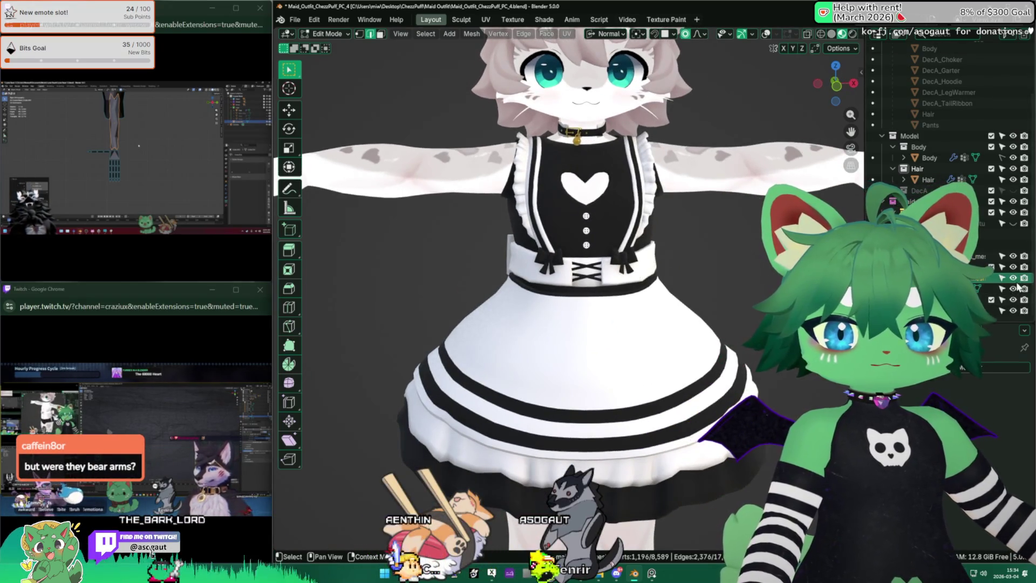
{"action": "key", "text": "h"}
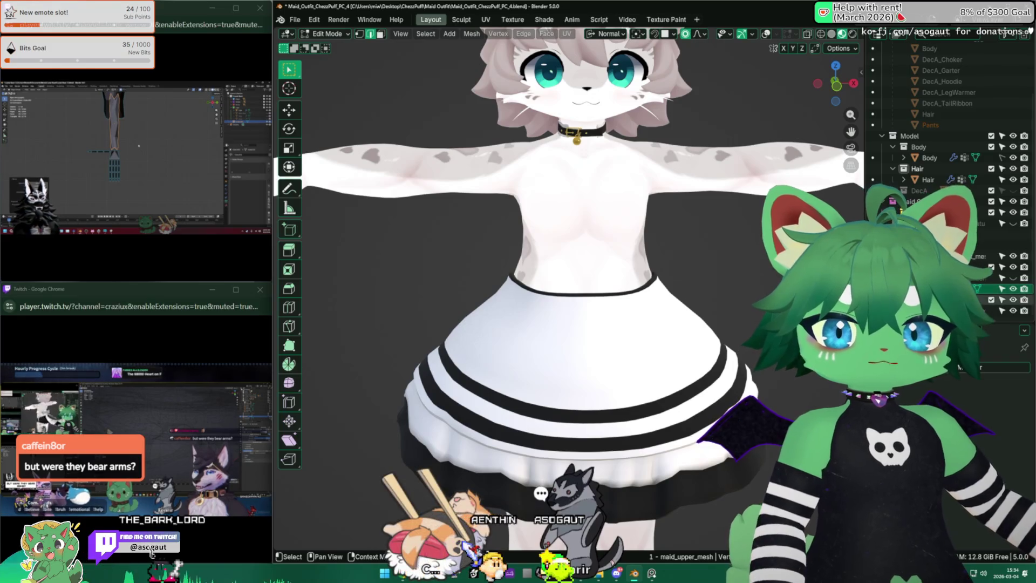
{"action": "key", "text": "g"}
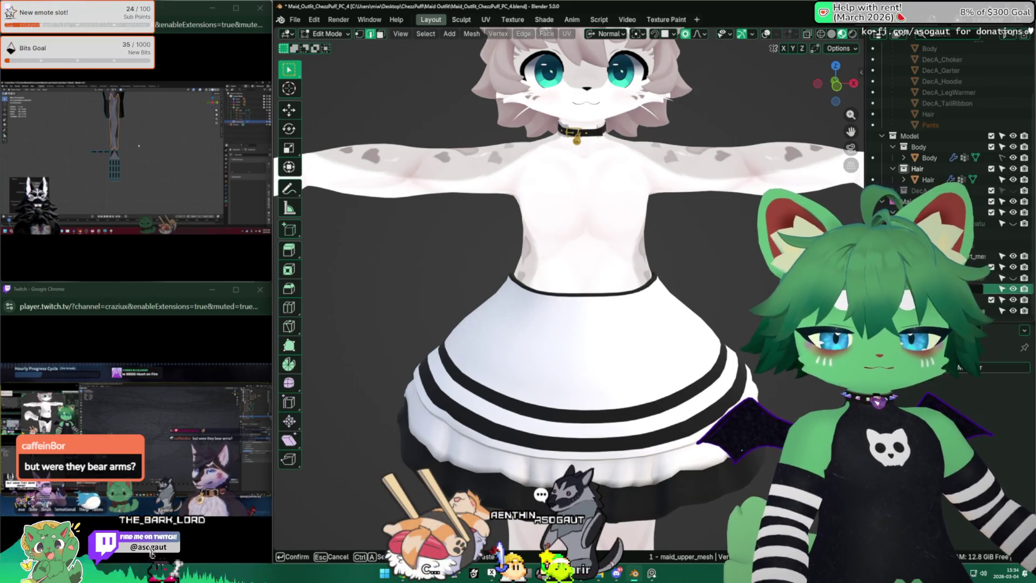
{"action": "key", "text": "Escape"}
Leave Edit Mode, turn on the wireframe overlay and pick the Annotate tool.
{"action": "scroll", "coordinate": [1018, 279], "scroll_direction": "up", "scroll_amount": 1}
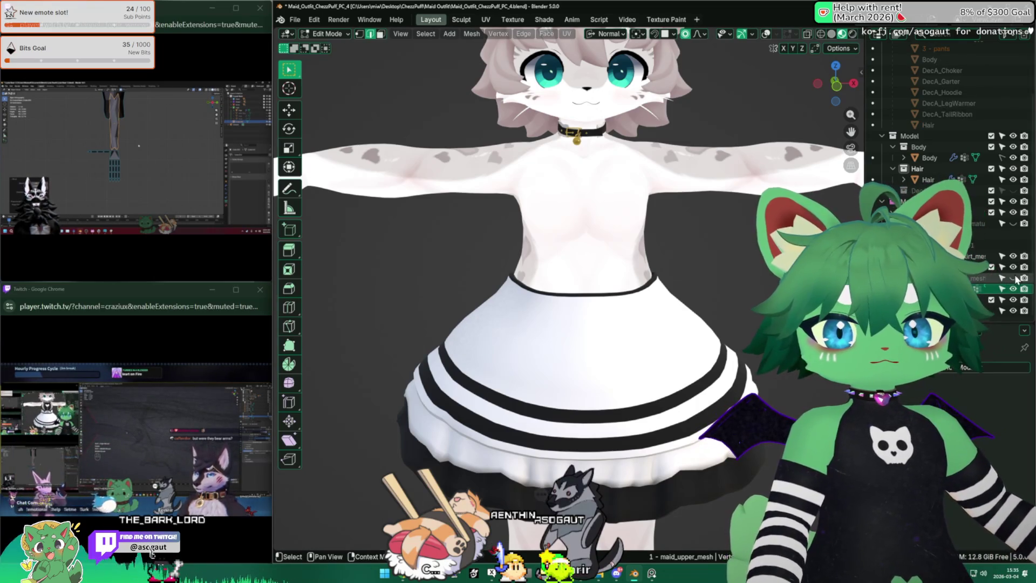
{"action": "scroll", "coordinate": [675, 277], "scroll_direction": "down", "scroll_amount": 6}
{"action": "middle_click_drag", "start_coordinate": [621, 277], "coordinate": [704, 277]}
{"action": "key", "text": "Tab"}
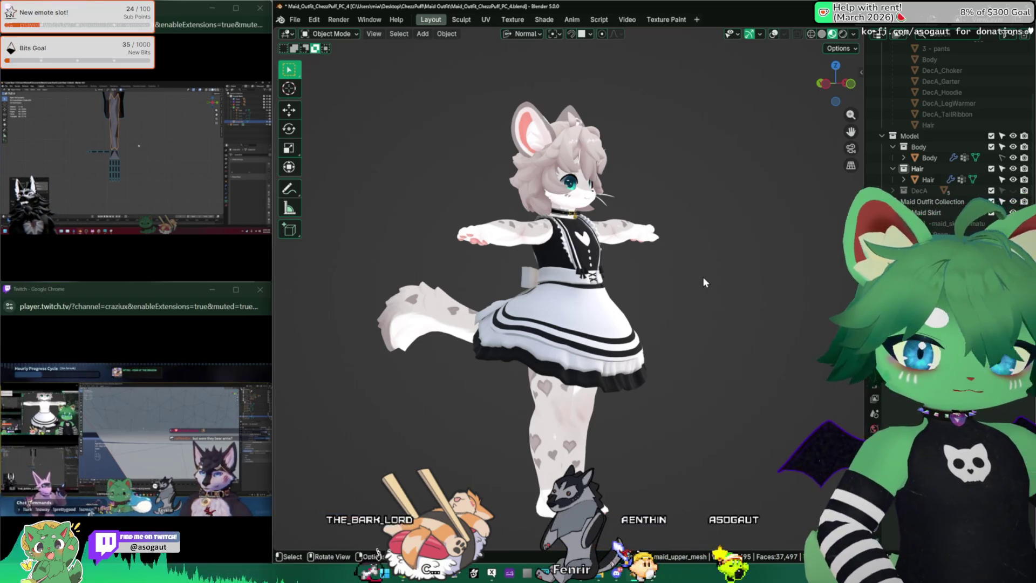
{"action": "scroll", "coordinate": [688, 270], "scroll_direction": "up", "scroll_amount": 3}
{"action": "mouse_move", "coordinate": [748, 301]}
{"action": "middle_mouse_down"}
{"action": "mouse_move", "coordinate": [546, 310]}
{"action": "mouse_move", "coordinate": [290, 194]}
{"action": "middle_mouse_up"}
{"action": "key", "text": "shift+alt+z"}
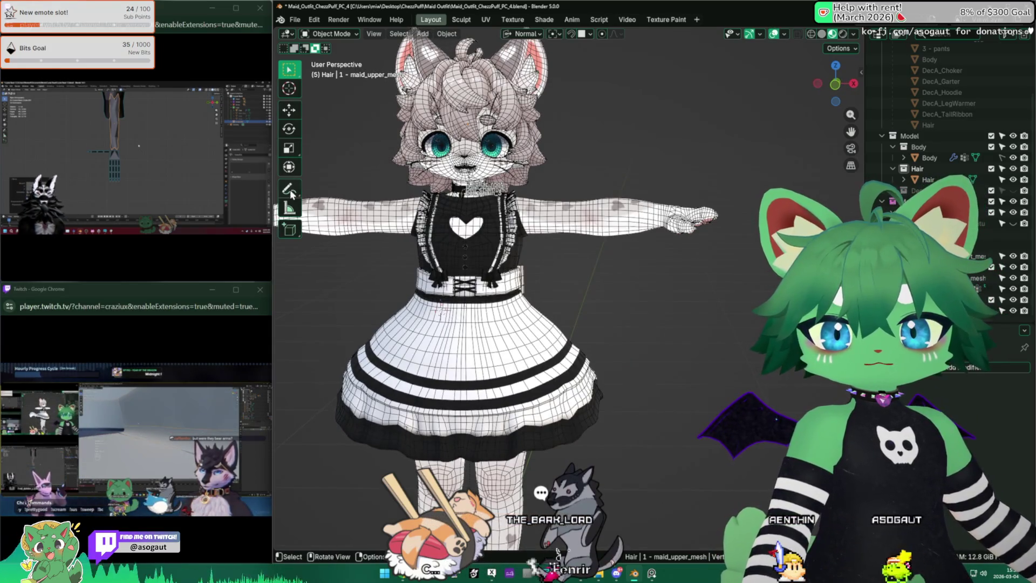
{"action": "left_click", "coordinate": [289, 190]}
{"action": "scroll", "coordinate": [548, 300], "scroll_direction": "up", "scroll_amount": 5}
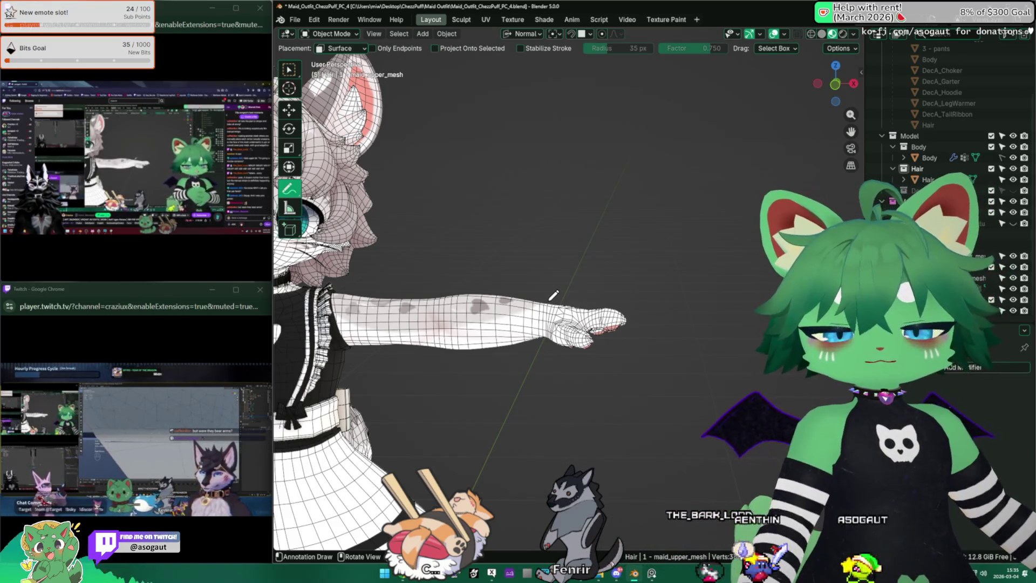
Frame the head and hand-draw 'BRB' in the viewport.
{"action": "mouse_move", "coordinate": [583, 232]}
{"action": "middle_mouse_down", "text": "shift"}
{"action": "mouse_move", "coordinate": [585, 292]}
{"action": "mouse_move", "coordinate": [606, 338]}
{"action": "mouse_move", "coordinate": [630, 347]}
{"action": "middle_mouse_up", "text": "shift"}
{"action": "scroll", "coordinate": [606, 338], "scroll_direction": "up", "scroll_amount": 2}
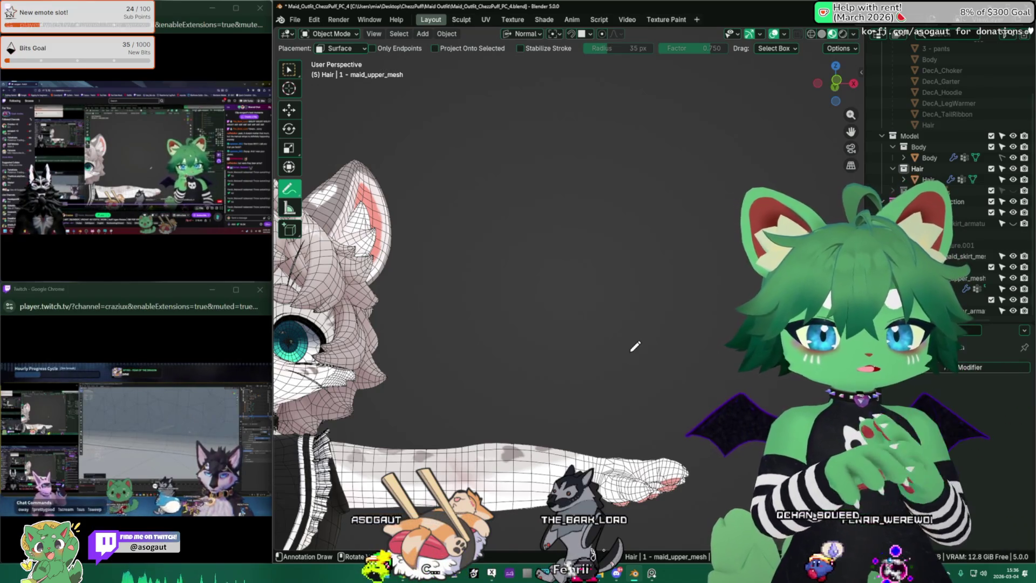
{"action": "middle_click_drag", "start_coordinate": [635, 346], "coordinate": [642, 378]}
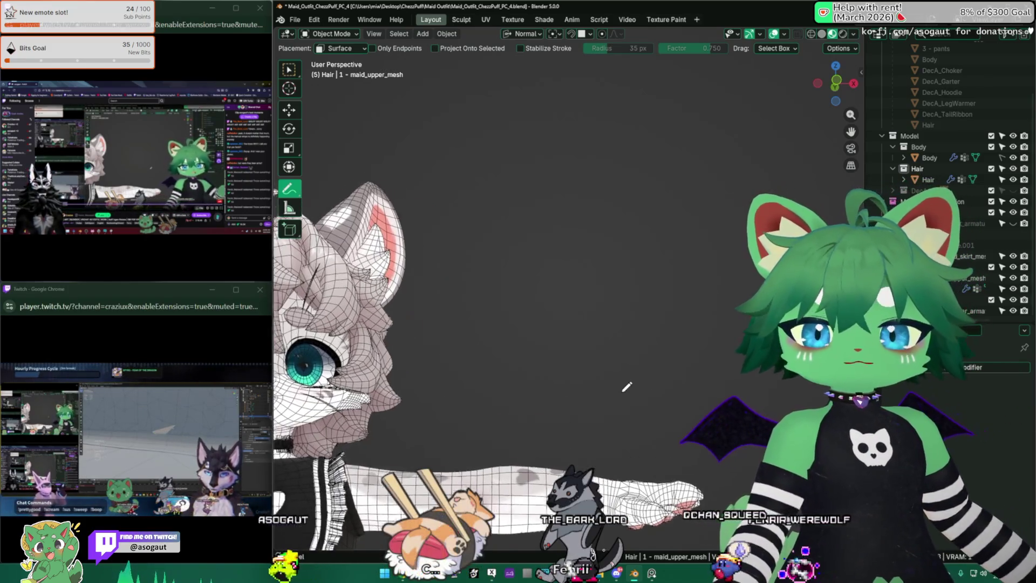
{"action": "mouse_move", "coordinate": [477, 202]}
{"action": "left_mouse_down"}
{"action": "mouse_move", "coordinate": [474, 272]}
{"action": "mouse_move", "coordinate": [485, 292]}
{"action": "left_mouse_up"}
{"action": "left_click_drag", "start_coordinate": [546, 205], "coordinate": [661, 289]}
{"action": "left_click_drag", "start_coordinate": [679, 201], "coordinate": [686, 244]}
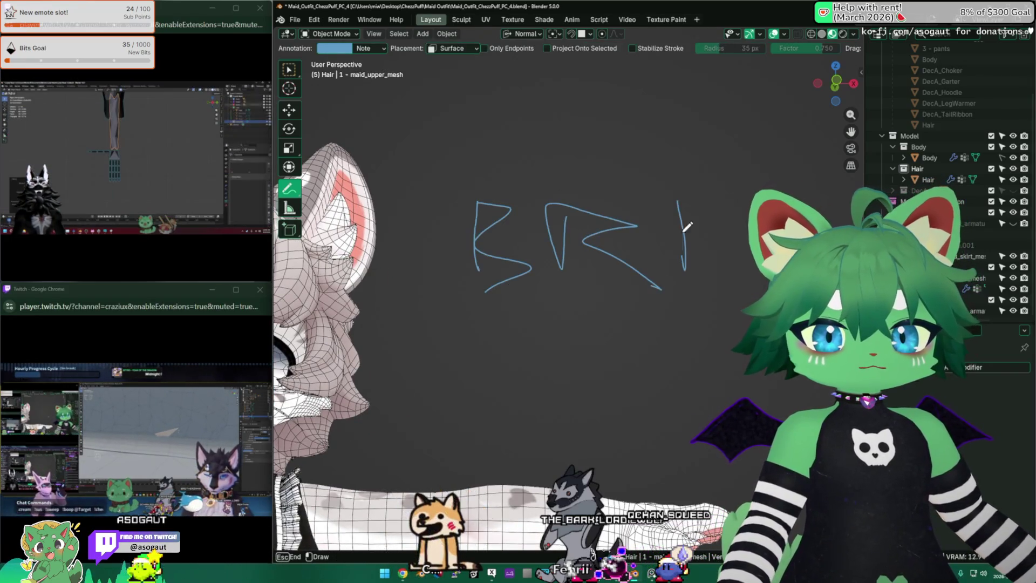
Write 'COFFEE' below BRB and circle the note.
{"action": "left_click_drag", "start_coordinate": [456, 337], "coordinate": [426, 407]}
{"action": "mouse_move", "coordinate": [492, 363]}
{"action": "left_mouse_down"}
{"action": "mouse_move", "coordinate": [471, 372]}
{"action": "mouse_move", "coordinate": [493, 369]}
{"action": "left_mouse_up"}
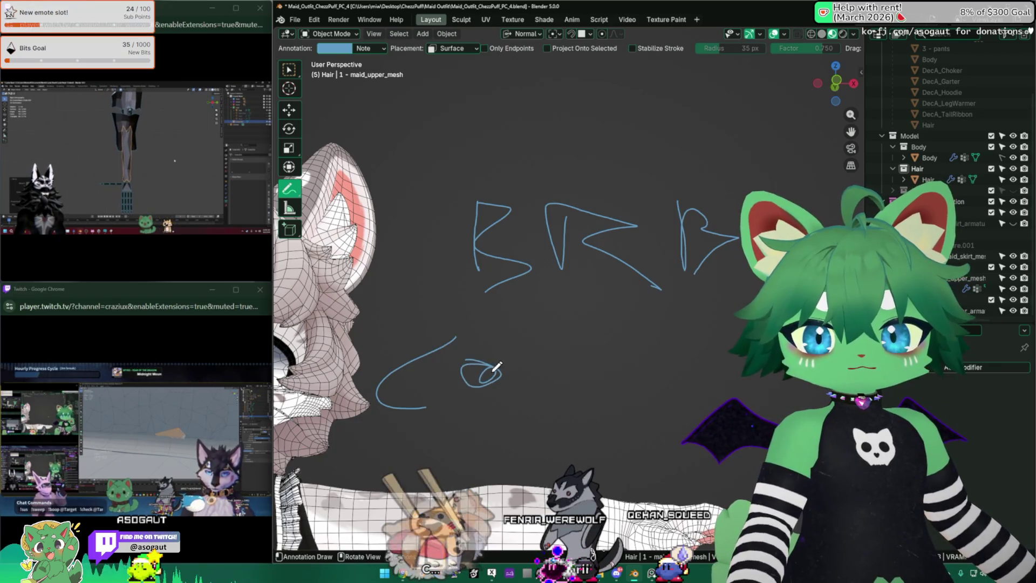
{"action": "mouse_move", "coordinate": [551, 368]}
{"action": "middle_mouse_down", "text": "shift"}
{"action": "mouse_move", "coordinate": [588, 363]}
{"action": "mouse_move", "coordinate": [500, 282]}
{"action": "mouse_move", "coordinate": [558, 331]}
{"action": "middle_mouse_up", "text": "shift"}
{"action": "mouse_move", "coordinate": [482, 351]}
{"action": "left_mouse_down"}
{"action": "mouse_move", "coordinate": [485, 397]}
{"action": "mouse_move", "coordinate": [527, 345]}
{"action": "left_mouse_up"}
{"action": "left_click_drag", "start_coordinate": [483, 367], "coordinate": [518, 362]}
{"action": "mouse_move", "coordinate": [522, 407]}
{"action": "left_mouse_down"}
{"action": "mouse_move", "coordinate": [539, 353]}
{"action": "mouse_move", "coordinate": [629, 342]}
{"action": "left_mouse_up"}
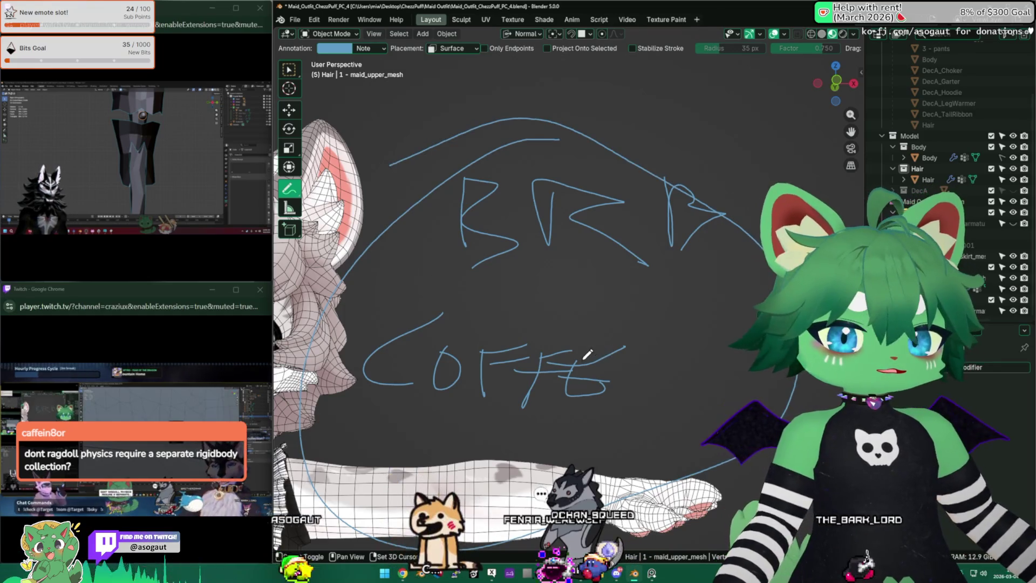
{"action": "middle_click_drag", "start_coordinate": [587, 349], "coordinate": [532, 355], "text": "shift"}
{"action": "scroll", "coordinate": [532, 354], "scroll_direction": "down", "scroll_amount": 1}
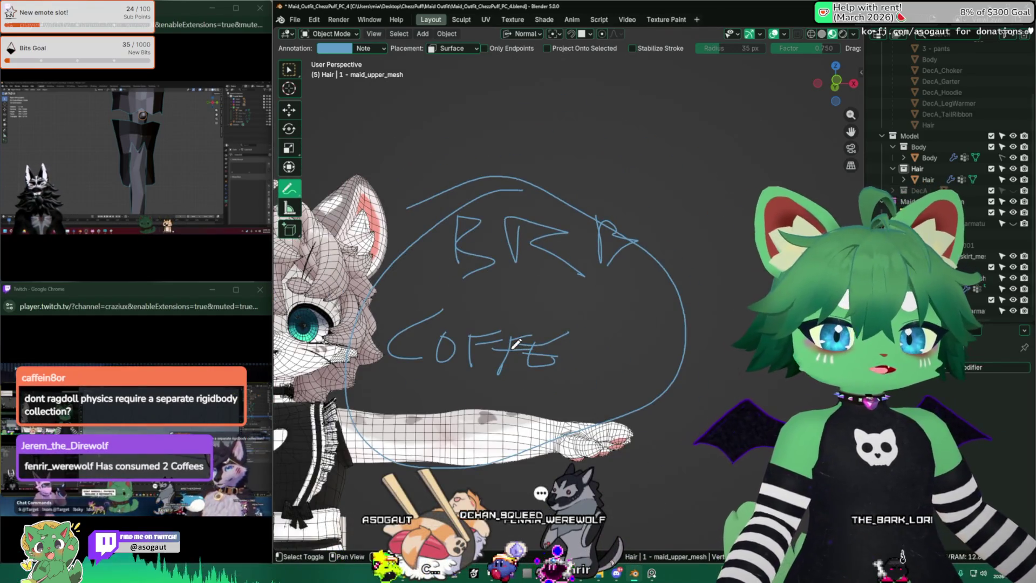
{"action": "scroll", "coordinate": [529, 356], "scroll_direction": "down", "scroll_amount": 1}
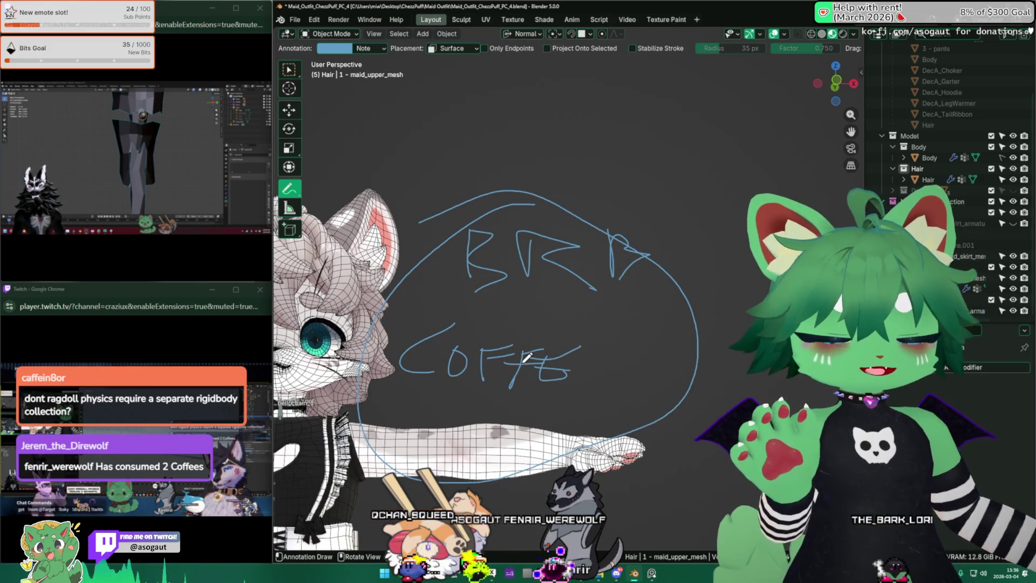
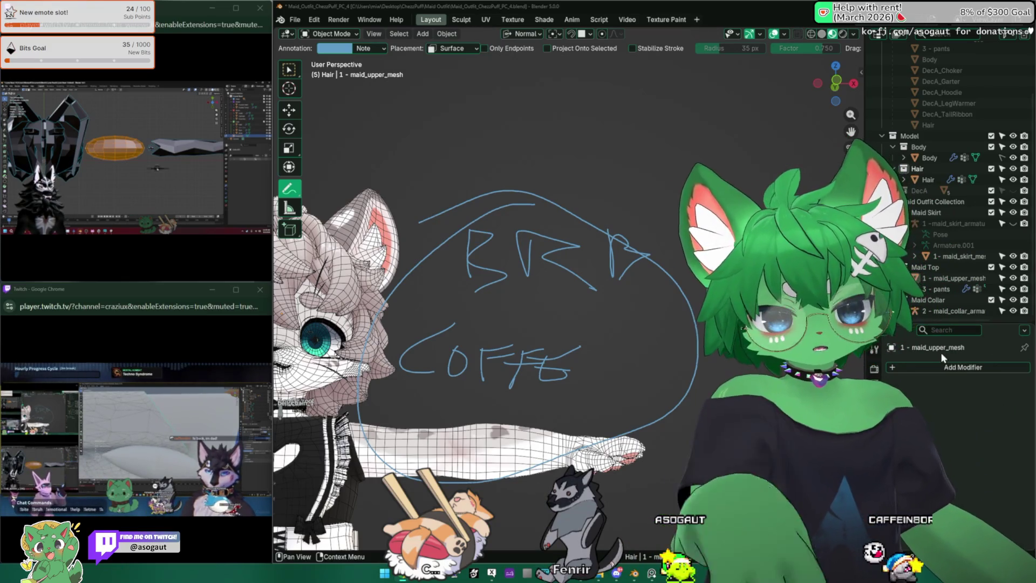
Erase the BRB and COFFEE annotation strokes and their circle, then return to box select.
{"action": "mouse_move", "coordinate": [635, 246]}
{"action": "right_mouse_down"}
{"action": "mouse_move", "coordinate": [604, 270]}
{"action": "mouse_move", "coordinate": [620, 273]}
{"action": "mouse_move", "coordinate": [647, 212]}
{"action": "right_mouse_up"}
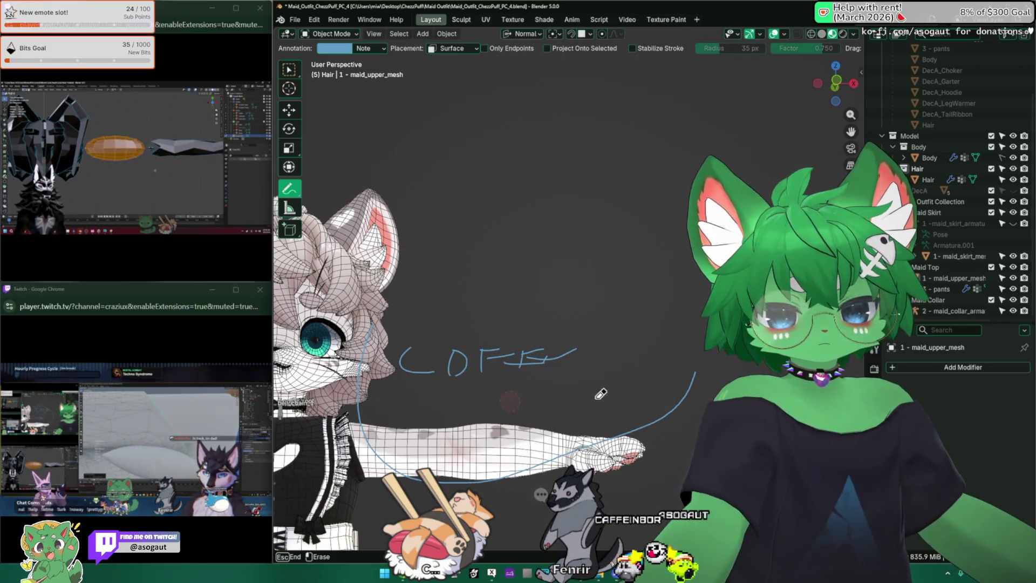
{"action": "right_click_drag", "start_coordinate": [717, 362], "coordinate": [629, 426]}
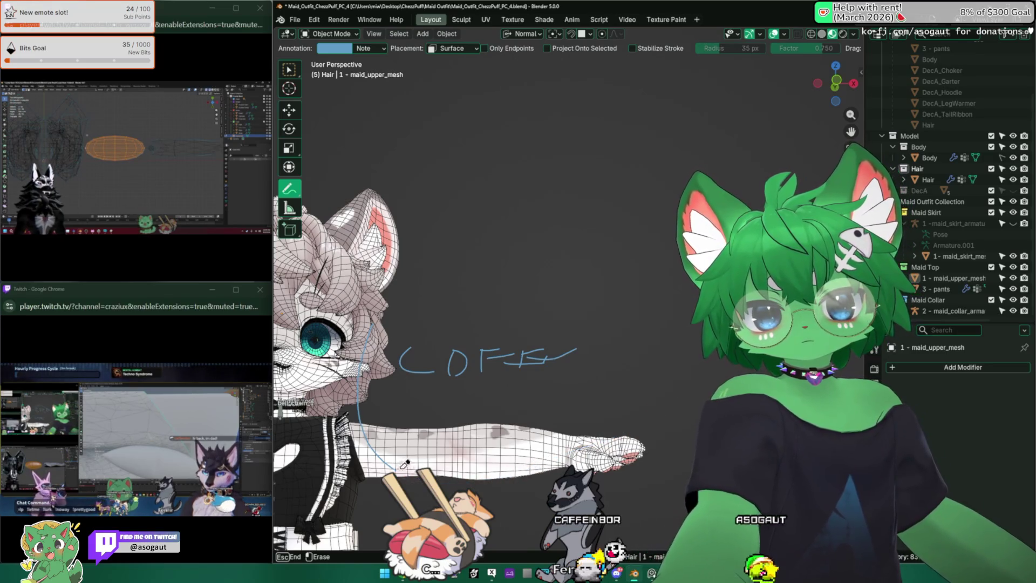
{"action": "right_click_drag", "start_coordinate": [365, 368], "coordinate": [415, 359]}
{"action": "right_click_drag", "start_coordinate": [527, 352], "coordinate": [508, 340]}
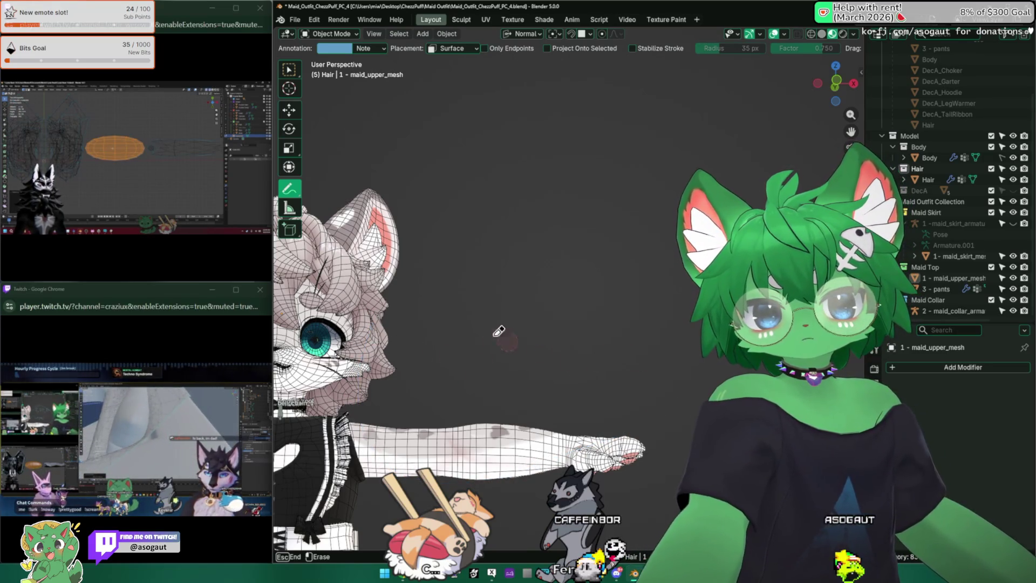
{"action": "scroll", "coordinate": [546, 350], "scroll_direction": "down", "scroll_amount": 5}
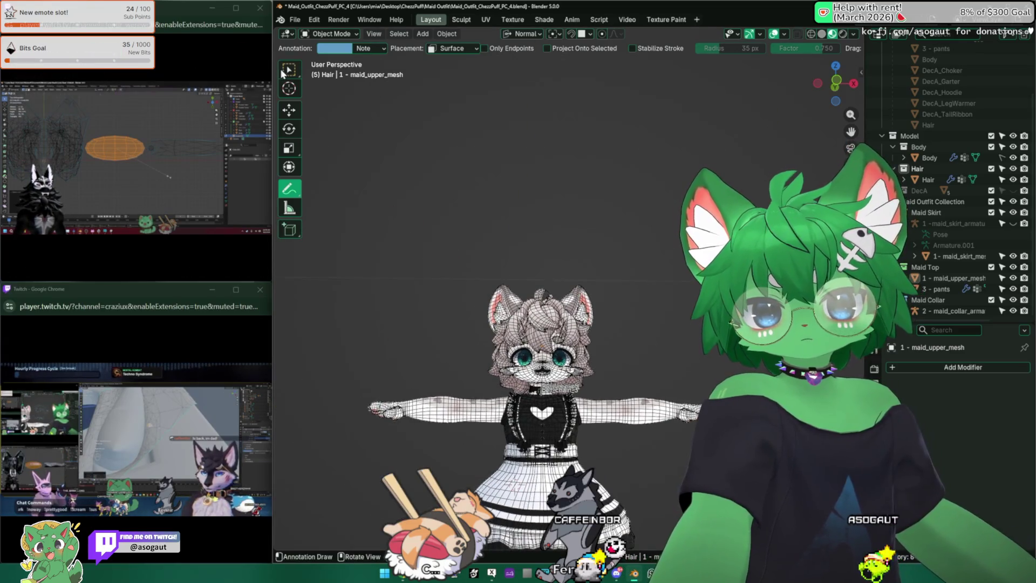
{"action": "key", "text": "w"}
{"action": "middle_click_drag", "start_coordinate": [463, 244], "coordinate": [560, 272], "text": "ctrl"}
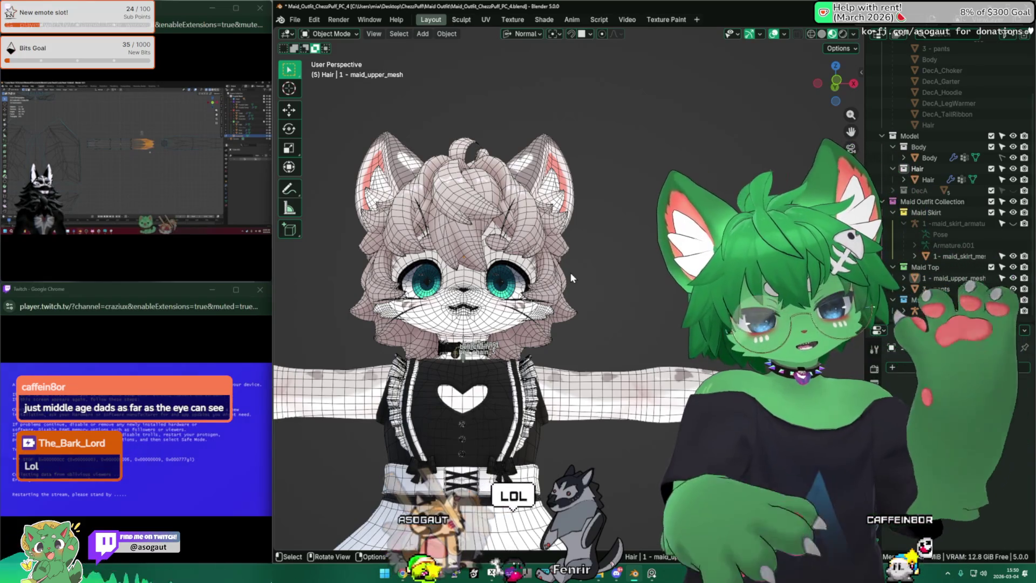
Enter Edit Mode on the maid upper mesh and orbit to frame its waistband and skirt.
{"action": "key", "text": "Tab"}
{"action": "scroll", "coordinate": [583, 300], "scroll_direction": "down", "scroll_amount": 2}
{"action": "middle_click_drag", "start_coordinate": [583, 299], "coordinate": [755, 314], "text": "shift"}
{"action": "key", "text": "Tab"}
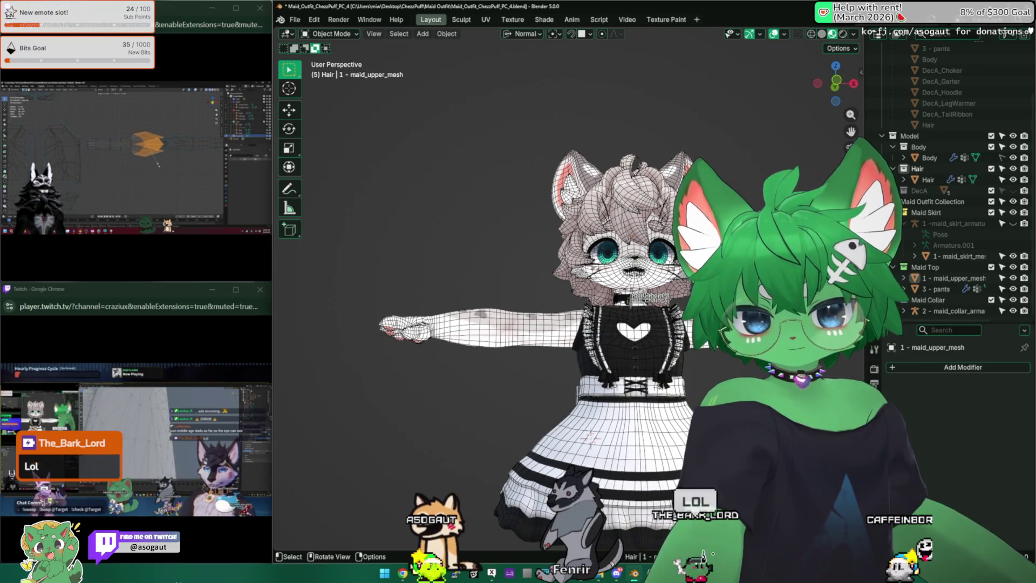
{"action": "key", "text": "Tab"}
{"action": "scroll", "coordinate": [668, 399], "scroll_direction": "up", "scroll_amount": 5}
{"action": "mouse_move", "coordinate": [637, 378]}
{"action": "middle_mouse_down"}
{"action": "mouse_move", "coordinate": [667, 399]}
{"action": "mouse_move", "coordinate": [672, 368]}
{"action": "mouse_move", "coordinate": [699, 380]}
{"action": "middle_mouse_up"}
{"action": "scroll", "coordinate": [667, 399], "scroll_direction": "down", "scroll_amount": 5, "text": "shift"}
{"action": "middle_click_drag", "start_coordinate": [457, 248], "coordinate": [654, 268]}
In face select, nudge the chosen waistband face along its normal with proportional editing off.
{"action": "key", "text": "3"}
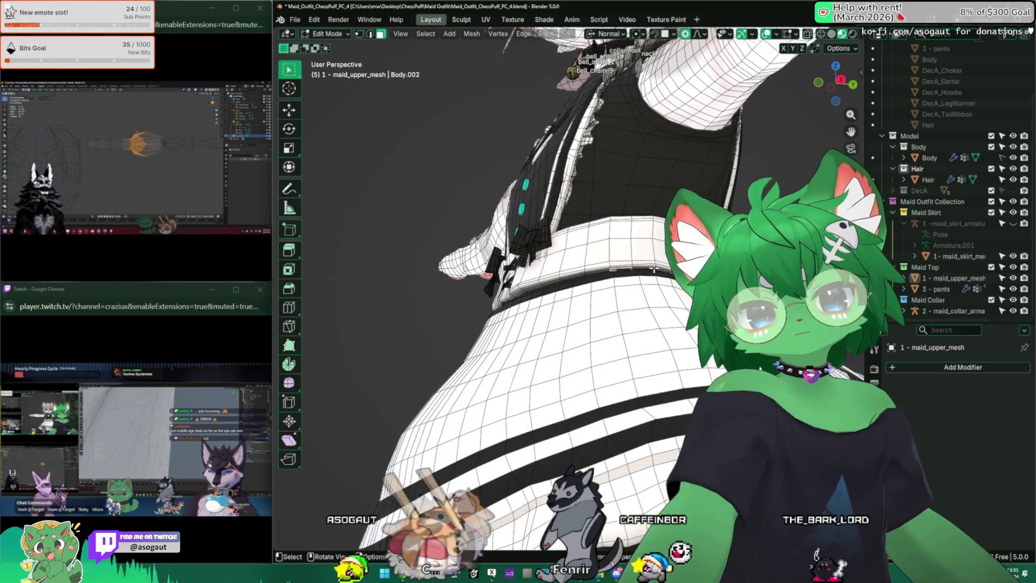
{"action": "key", "text": "KP_Decimal"}
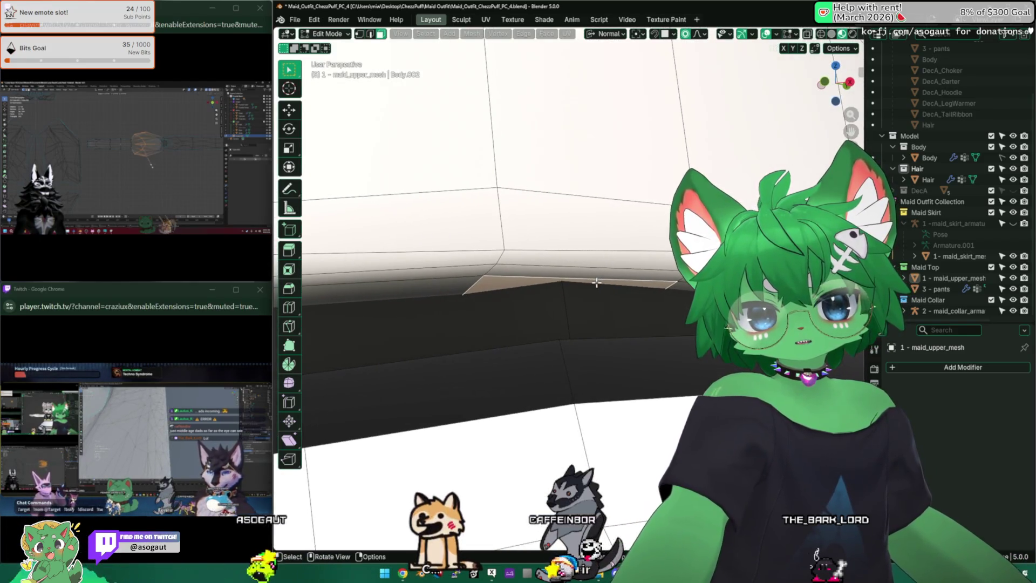
{"action": "left_click", "coordinate": [588, 292]}
{"action": "middle_click_drag", "start_coordinate": [588, 291], "coordinate": [565, 298]}
{"action": "key", "text": "shift+z"}
{"action": "key", "text": "g"}
{"action": "key", "text": "z"}
{"action": "key", "text": "z"}
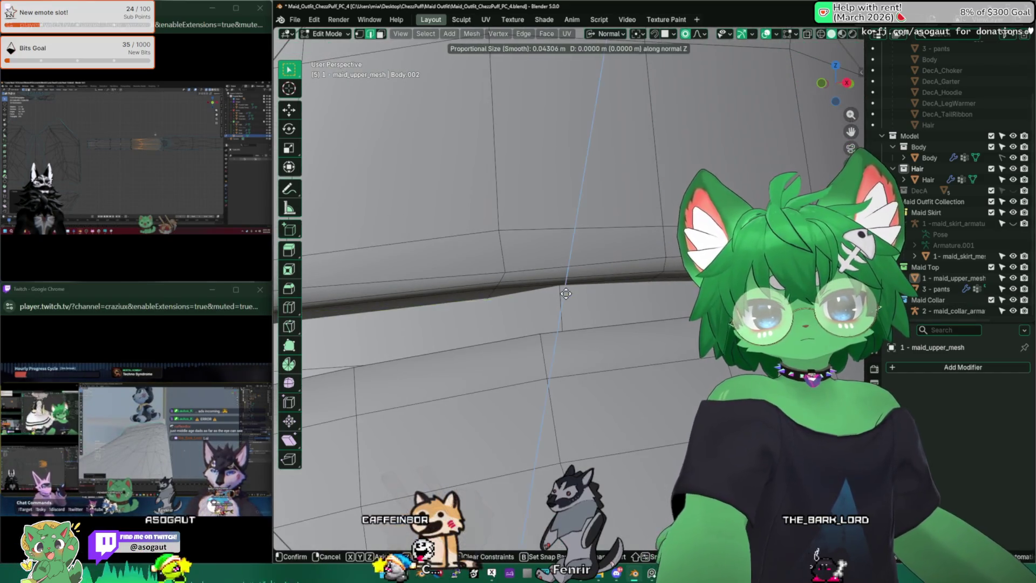
{"action": "key", "text": "z"}
{"action": "key", "text": "o"}
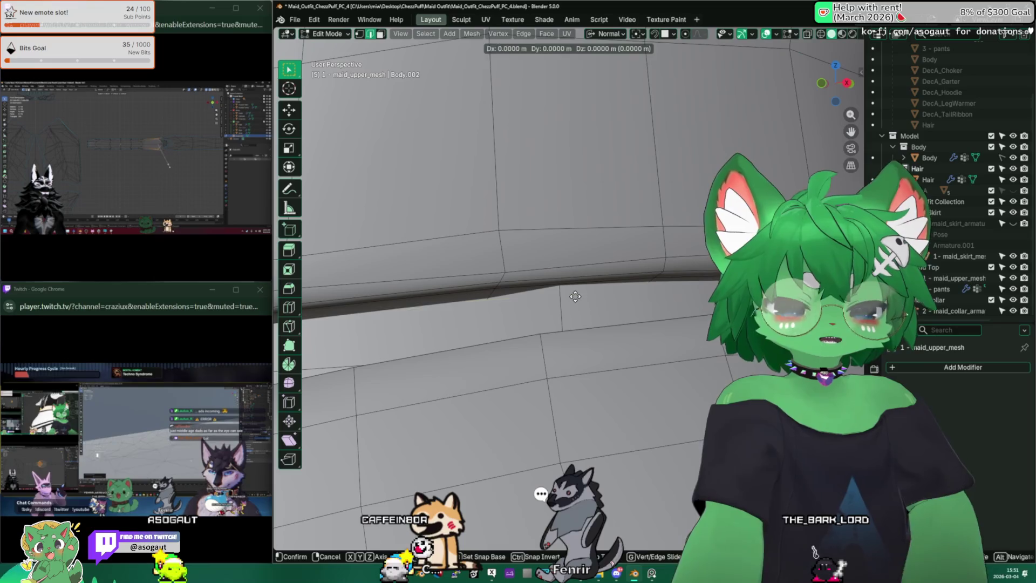
{"action": "left_click", "coordinate": [582, 301]}
Apply LoopTools Set Flow to the waist edges twice.
{"action": "mouse_move", "coordinate": [582, 300]}
{"action": "middle_mouse_down"}
{"action": "mouse_move", "coordinate": [563, 267]}
{"action": "mouse_move", "coordinate": [524, 270]}
{"action": "mouse_move", "coordinate": [785, 49]}
{"action": "middle_mouse_up"}
{"action": "scroll", "coordinate": [517, 270], "scroll_direction": "down", "scroll_amount": 5}
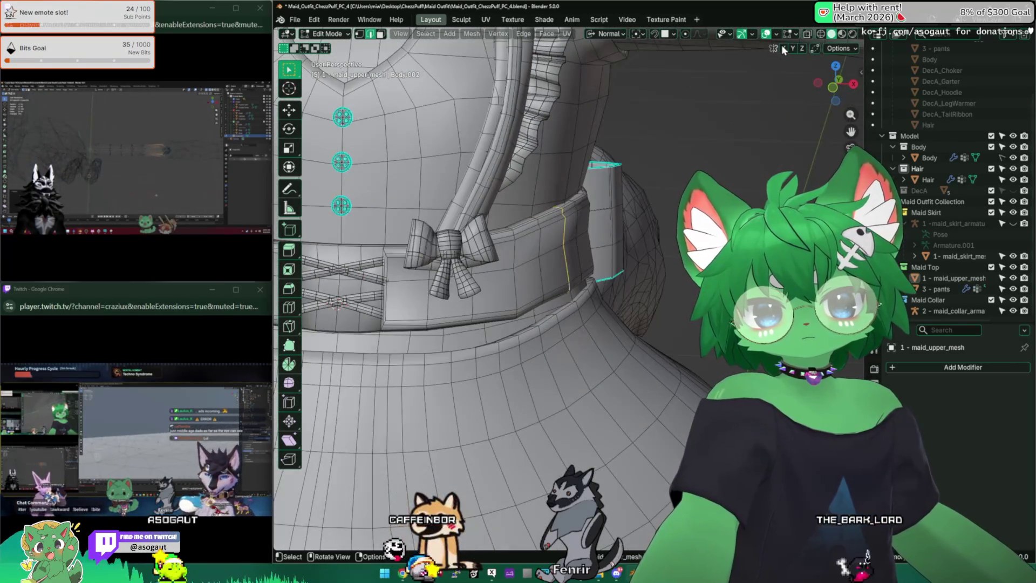
{"action": "right_click", "coordinate": [638, 220]}
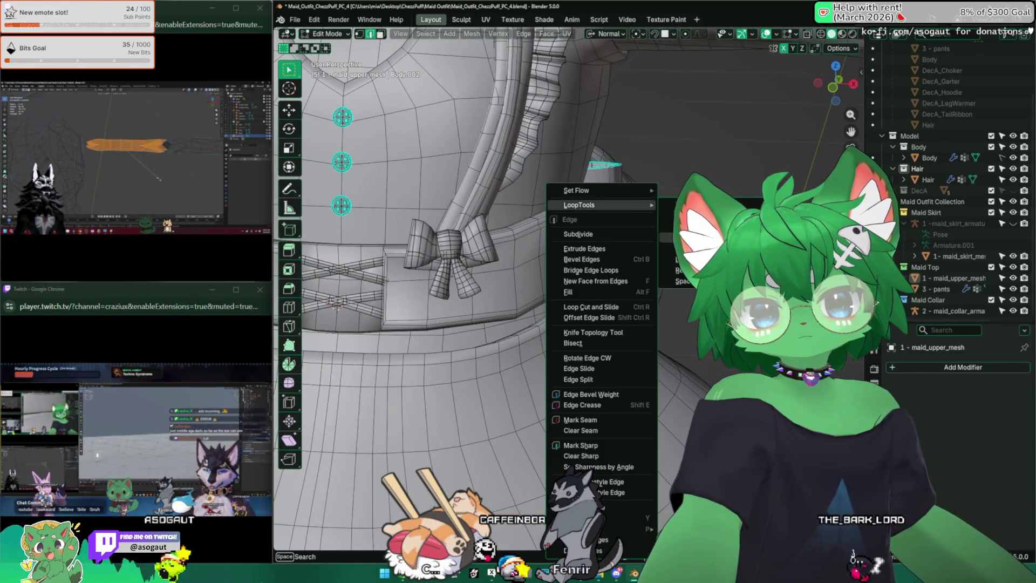
{"action": "middle_click_drag", "start_coordinate": [670, 227], "coordinate": [608, 233]}
{"action": "right_click", "coordinate": [607, 233]}
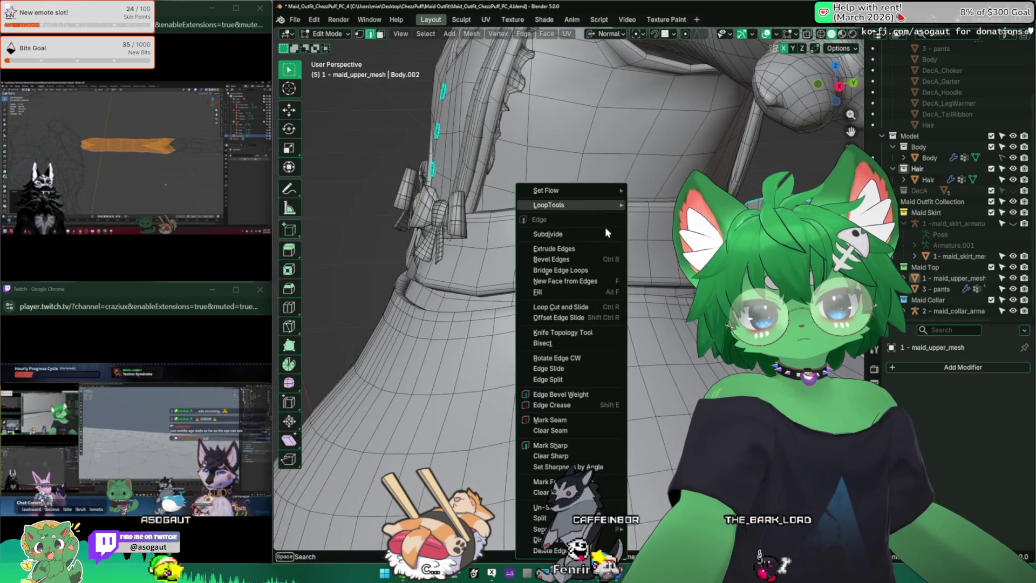
{"action": "left_click", "coordinate": [657, 190]}
{"action": "middle_click_drag", "start_coordinate": [657, 190], "coordinate": [629, 233]}
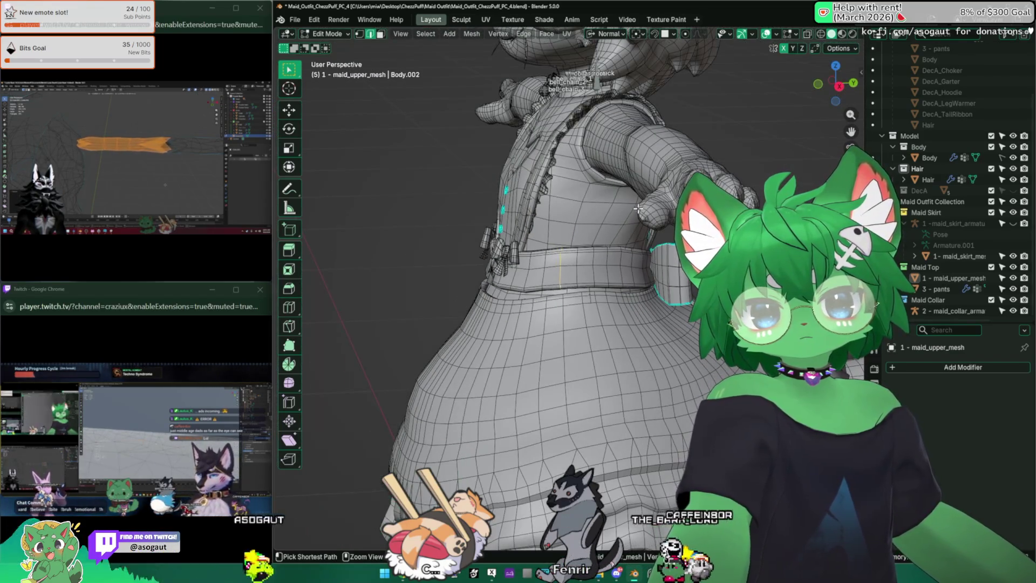
{"action": "right_click", "coordinate": [629, 232]}
{"action": "mouse_move", "coordinate": [629, 214]}
{"action": "left_click", "coordinate": [669, 190]}
Return to Object Mode, switch to Material Preview, and make 1-maid_skirt_armature active.
{"action": "key", "text": "Tab"}
{"action": "mouse_move", "coordinate": [669, 190]}
{"action": "middle_mouse_down"}
{"action": "mouse_move", "coordinate": [573, 200]}
{"action": "mouse_move", "coordinate": [520, 238]}
{"action": "mouse_move", "coordinate": [486, 240]}
{"action": "middle_mouse_up"}
{"action": "key", "text": "z"}
{"action": "left_click", "coordinate": [961, 234]}
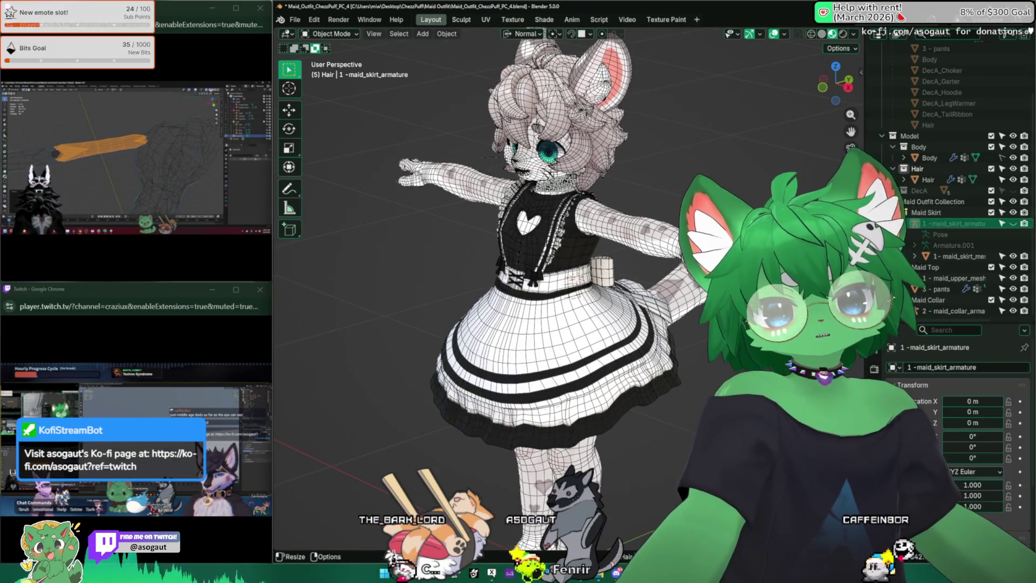
Turn off the mesh Wireframe overlay and assign it a keyboard shortcut.
{"action": "scroll", "coordinate": [960, 233], "scroll_direction": "down", "scroll_amount": 3}
{"action": "mouse_move", "coordinate": [540, 248]}
{"action": "middle_mouse_down"}
{"action": "mouse_move", "coordinate": [642, 248]}
{"action": "mouse_move", "coordinate": [705, 164]}
{"action": "middle_mouse_up"}
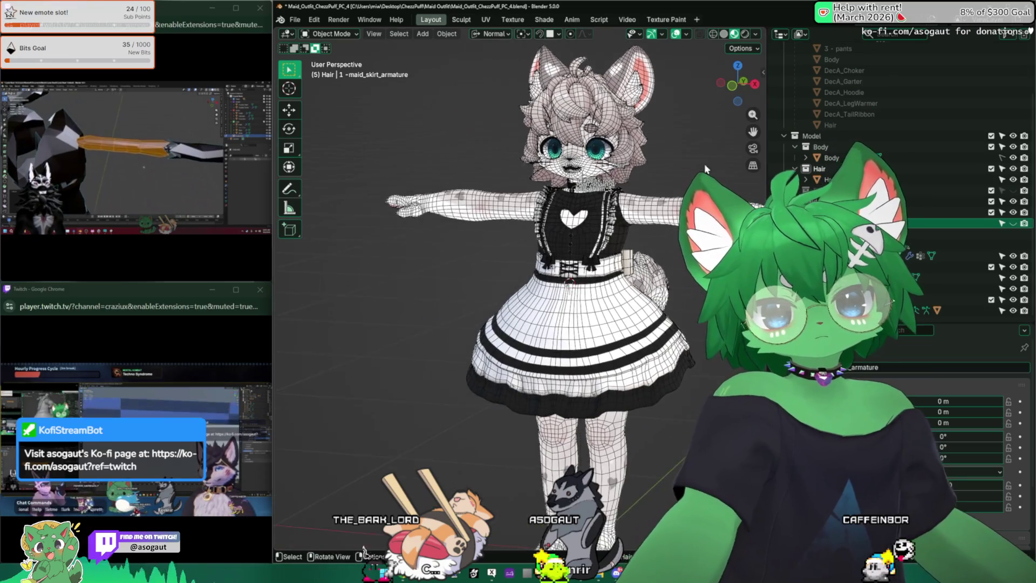
{"action": "left_click", "coordinate": [686, 35]}
{"action": "left_click", "coordinate": [615, 228]}
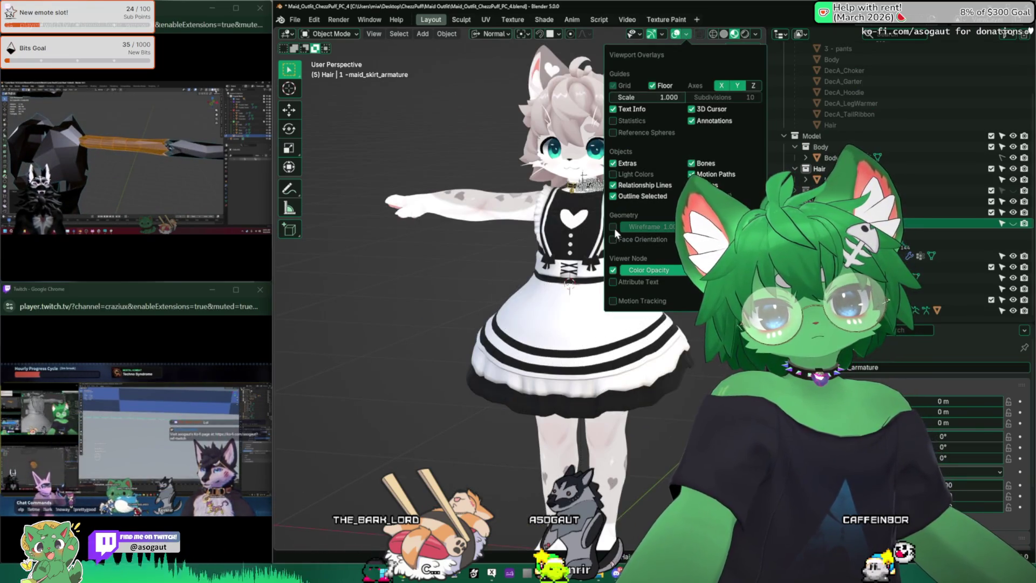
{"action": "right_click", "coordinate": [618, 225]}
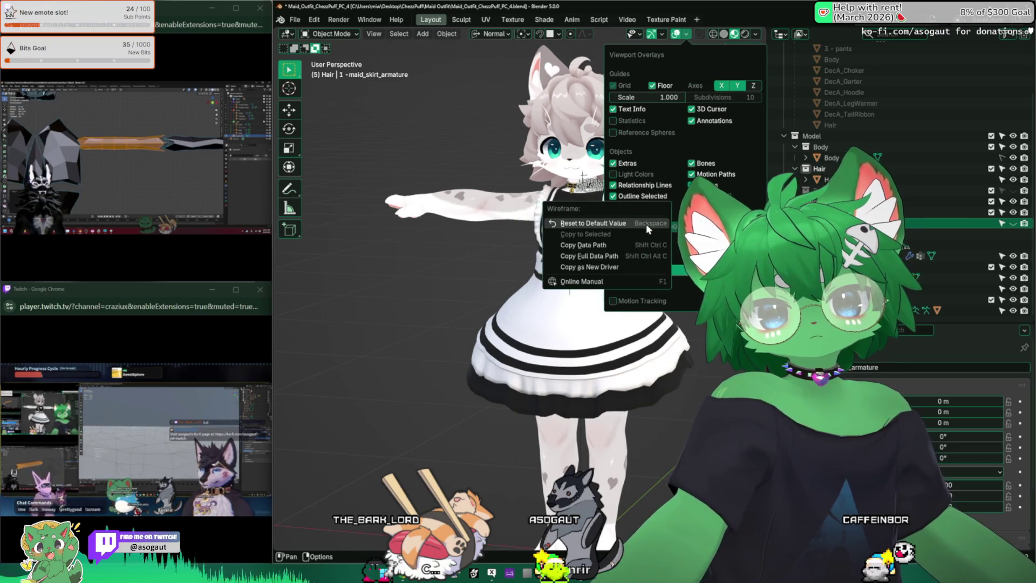
{"action": "right_click", "coordinate": [612, 227]}
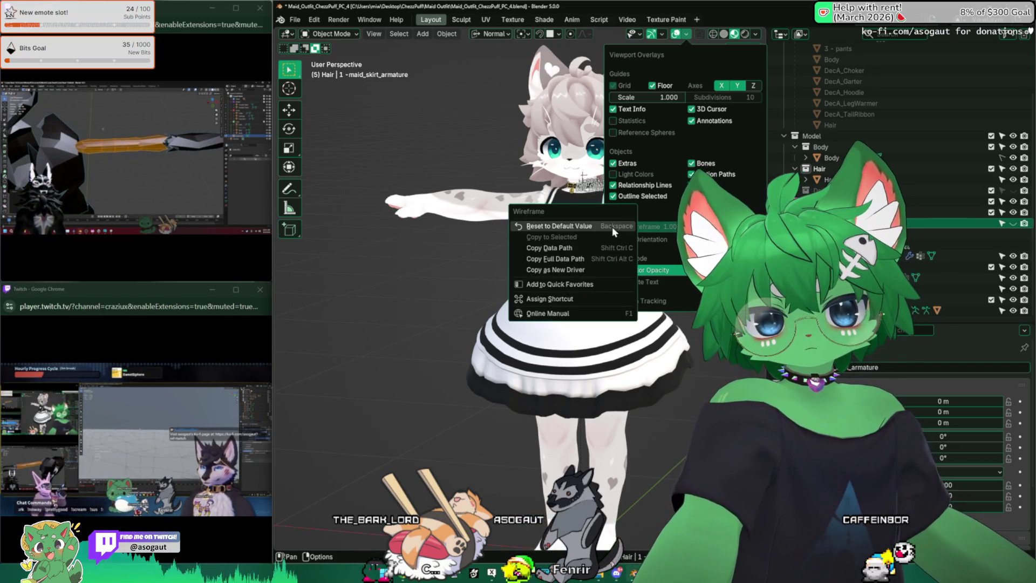
{"action": "left_click", "coordinate": [607, 299]}
{"action": "left_click", "coordinate": [592, 301]}
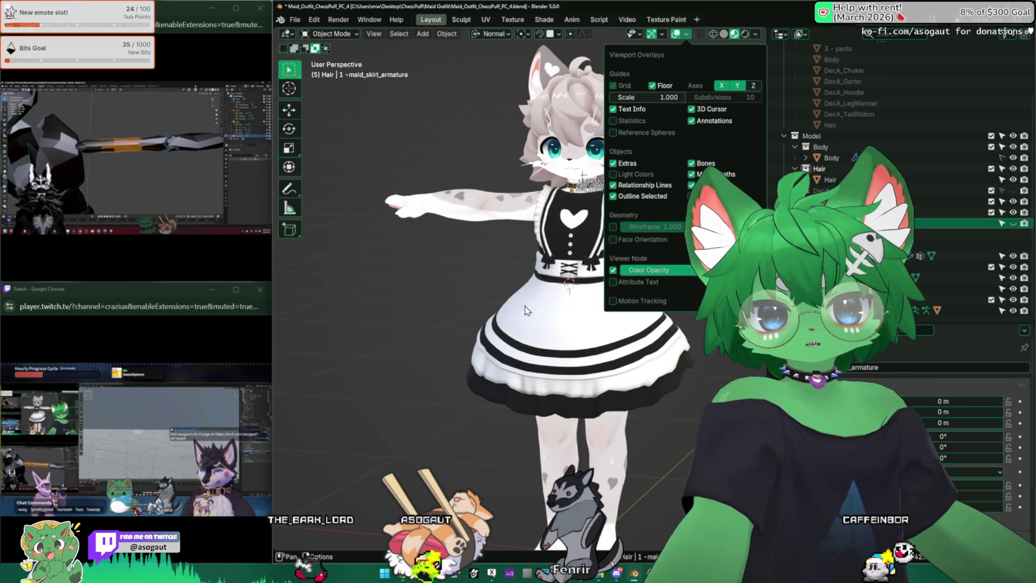
Add Wireframe to Quick Favorites and test it by toggling it on and off with Q.
{"action": "right_click", "coordinate": [613, 225]}
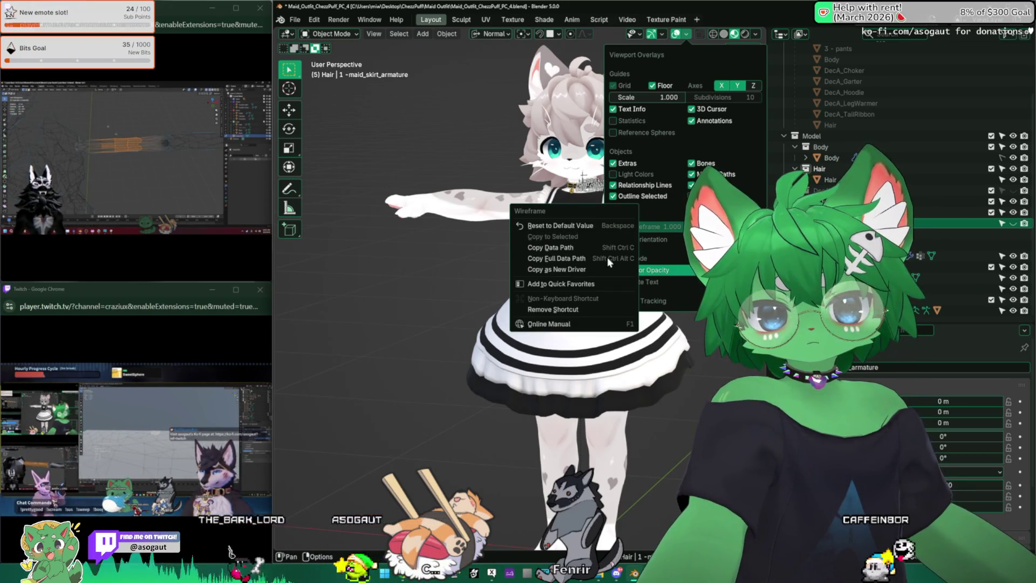
{"action": "left_click", "coordinate": [591, 285]}
{"action": "key", "text": "q"}
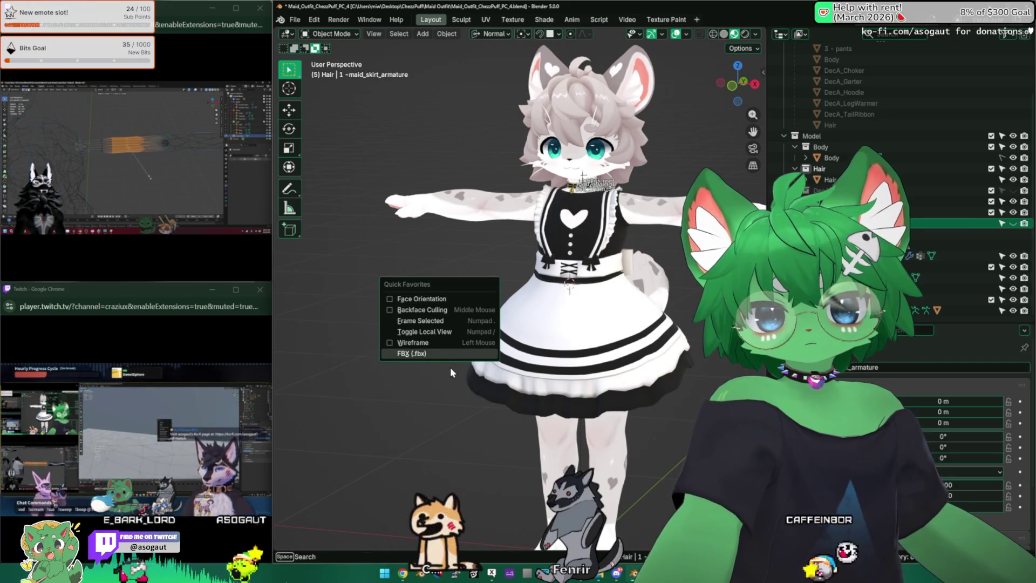
{"action": "left_click", "coordinate": [441, 345]}
{"action": "key", "text": "q"}
{"action": "left_click", "coordinate": [441, 345]}
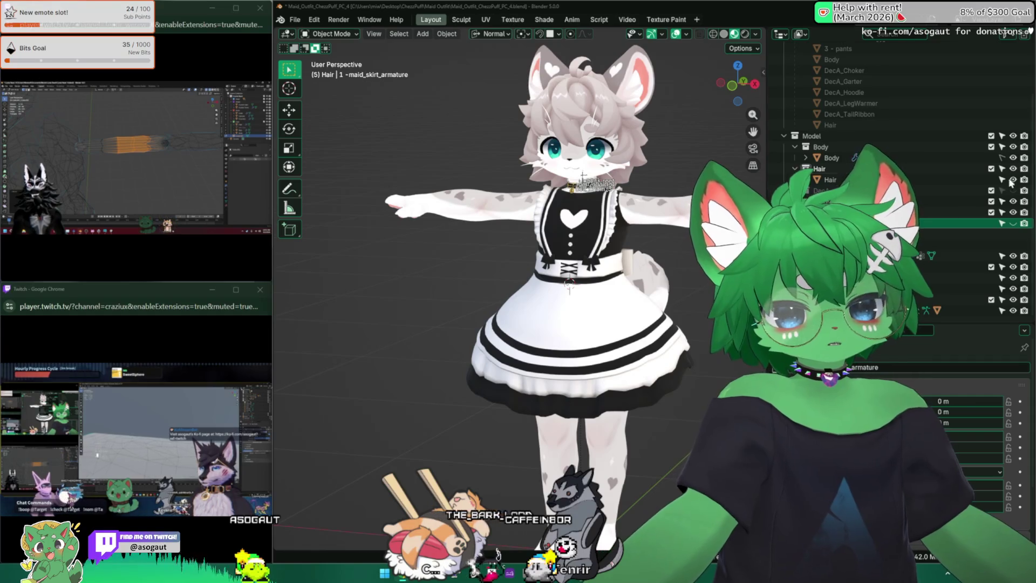
Snap to front orthographic view, then orbit the avatar to three-quarter and angled perspective views.
{"action": "scroll", "coordinate": [688, 297], "scroll_direction": "up", "scroll_amount": 6}
{"action": "key", "text": "KP_1"}
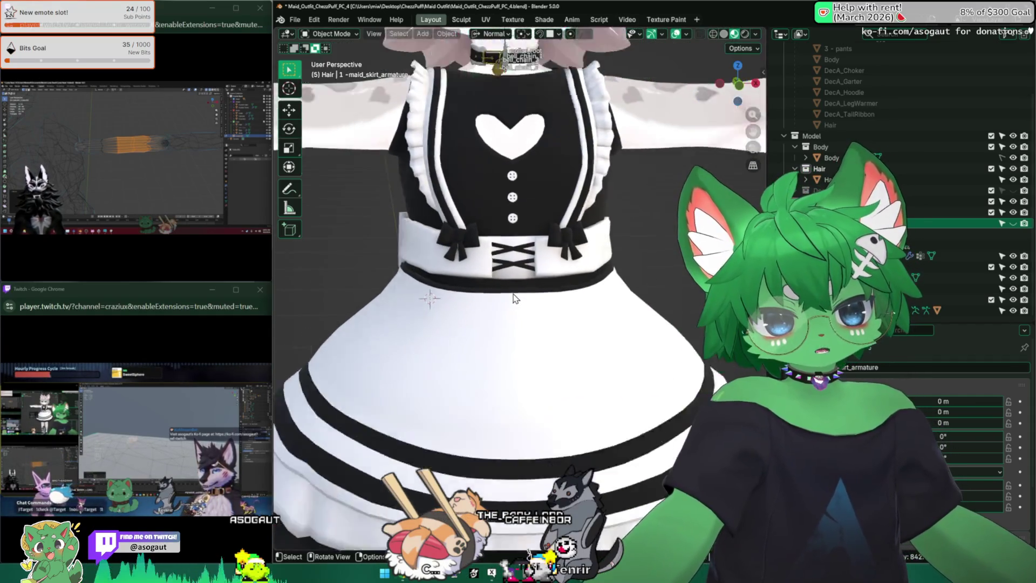
{"action": "scroll", "coordinate": [518, 299], "scroll_direction": "down", "scroll_amount": 4}
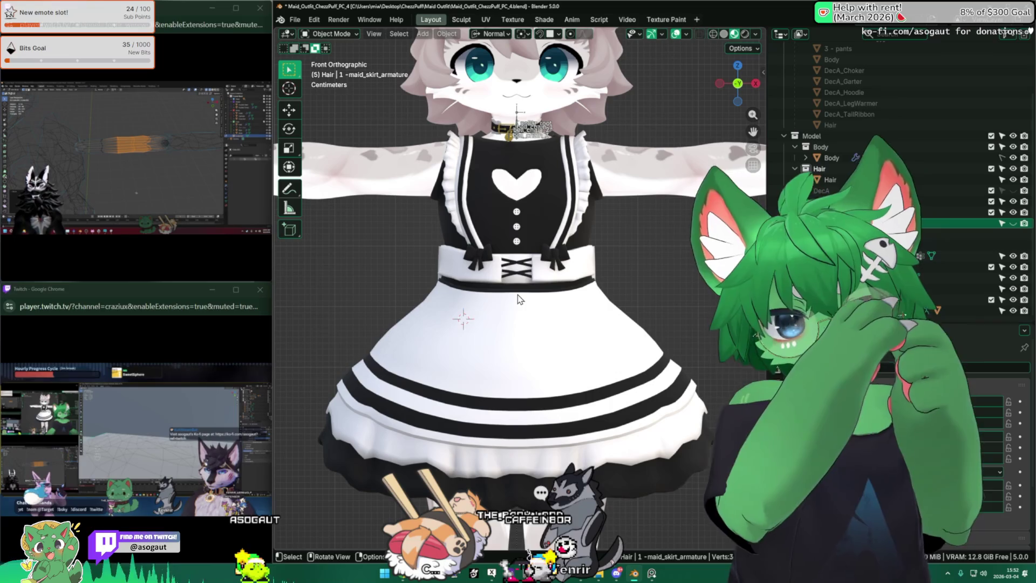
{"action": "scroll", "coordinate": [508, 294], "scroll_direction": "down", "scroll_amount": 5}
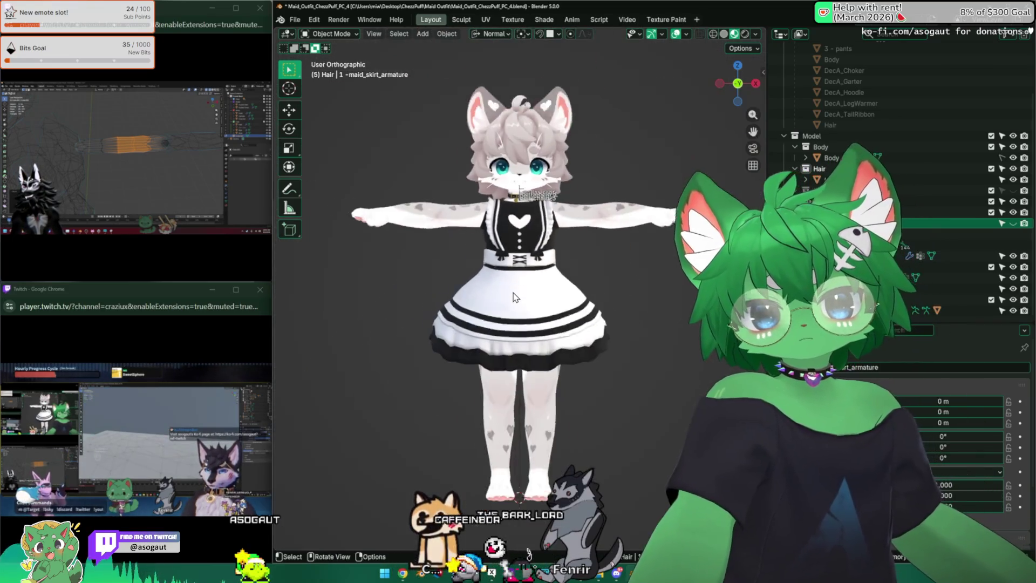
{"action": "mouse_move", "coordinate": [257, 532]}
{"action": "left_click", "coordinate": [223, 551]}
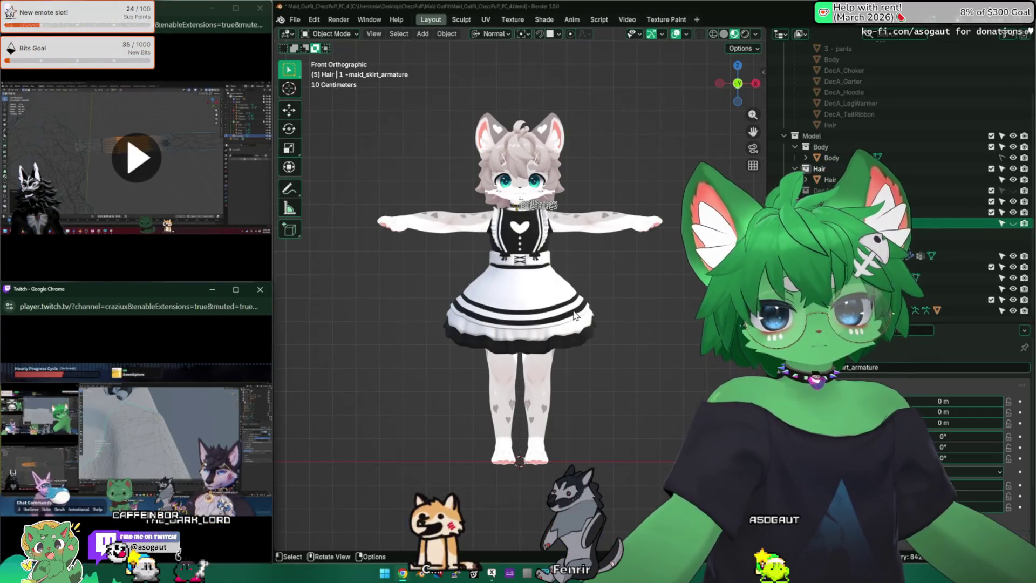
{"action": "middle_click_drag", "start_coordinate": [527, 299], "coordinate": [556, 304]}
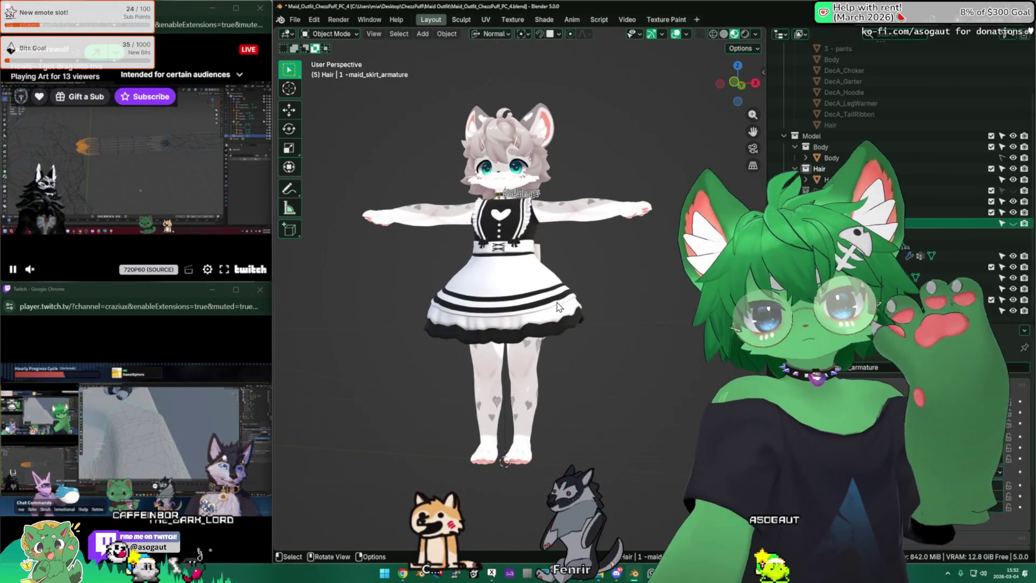
{"action": "middle_click_drag", "start_coordinate": [458, 319], "coordinate": [506, 322]}
{"action": "key", "text": "KP_1"}
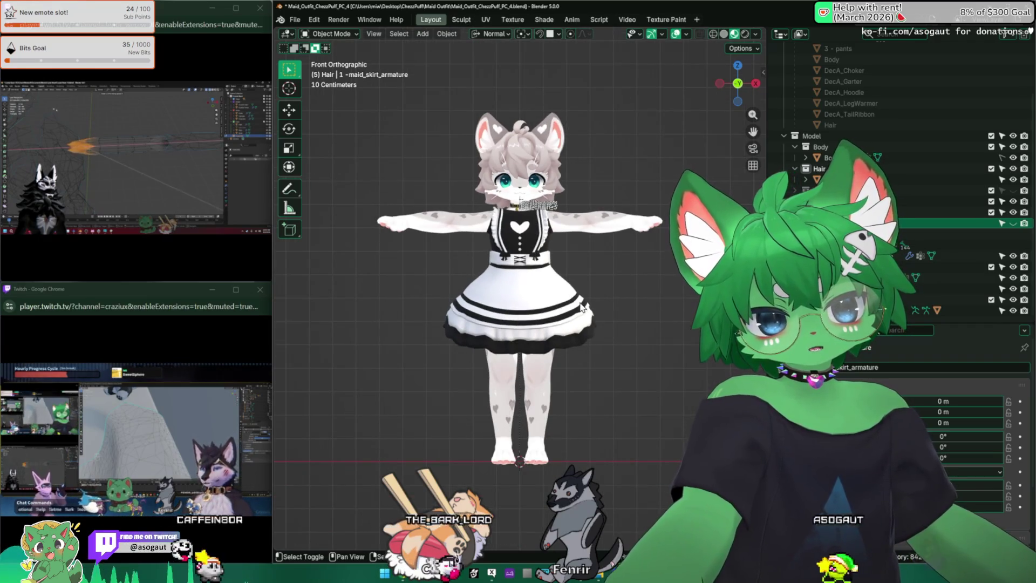
{"action": "scroll", "coordinate": [585, 309], "scroll_direction": "up", "scroll_amount": 2}
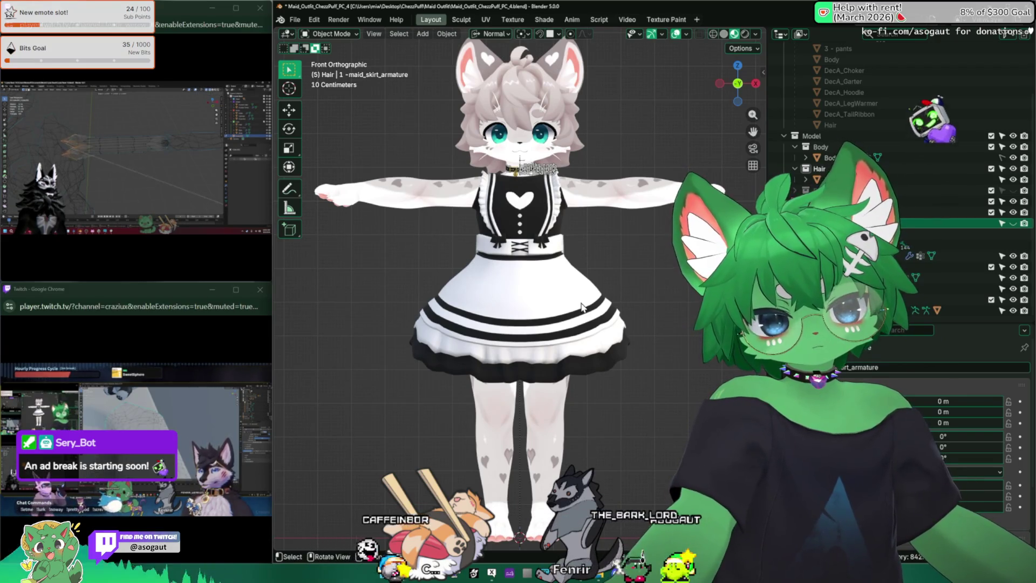
{"action": "scroll", "coordinate": [572, 307], "scroll_direction": "up", "scroll_amount": 5}
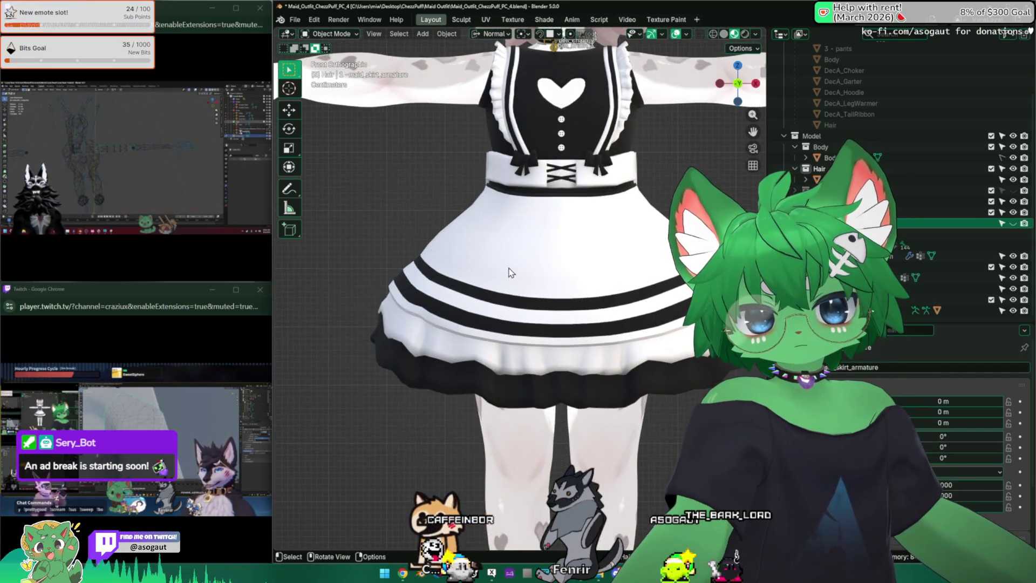
{"action": "mouse_move", "coordinate": [532, 261]}
{"action": "middle_mouse_down"}
{"action": "mouse_move", "coordinate": [562, 303]}
{"action": "mouse_move", "coordinate": [626, 311]}
{"action": "mouse_move", "coordinate": [317, 80]}
{"action": "middle_mouse_up"}
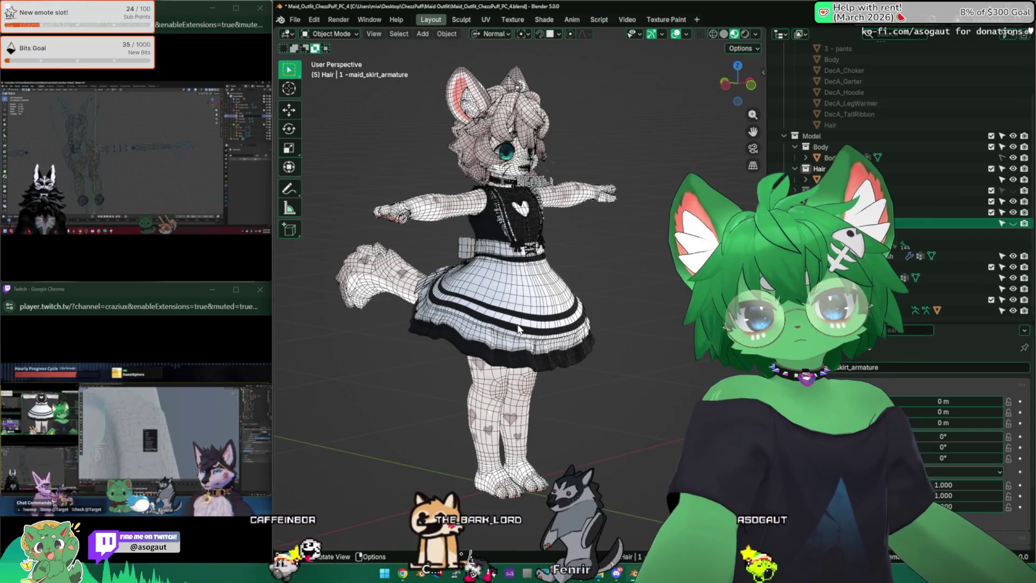
Toggle the Wireframe overlay from Quick Favorites and enter Edit Mode on maid_skirt_mesh.
{"action": "key", "text": "q"}
{"action": "left_click", "coordinate": [518, 329]}
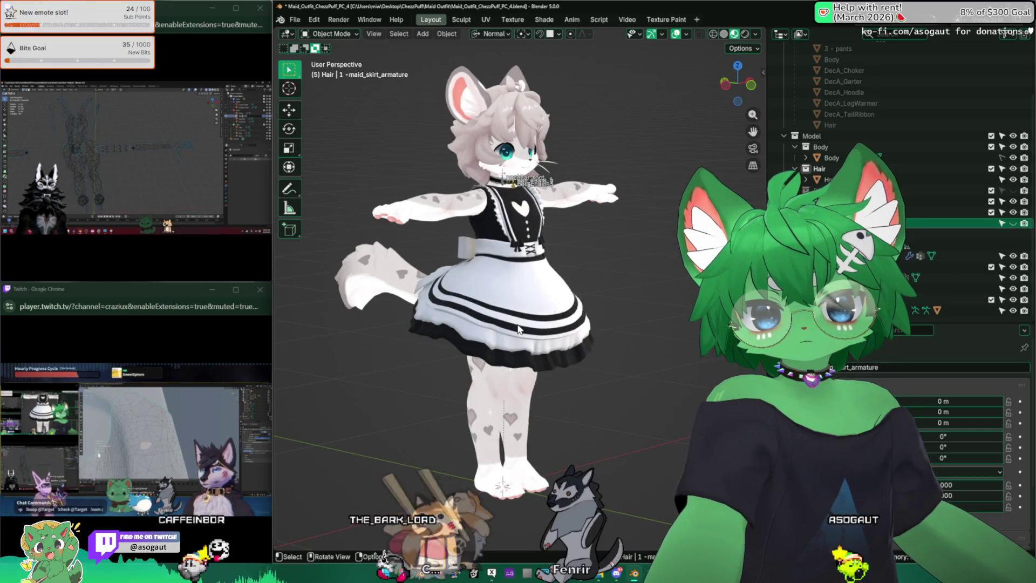
{"action": "mouse_move", "coordinate": [519, 328]}
{"action": "middle_mouse_down"}
{"action": "mouse_move", "coordinate": [571, 282]}
{"action": "mouse_move", "coordinate": [367, 556]}
{"action": "middle_mouse_up"}
{"action": "left_click", "coordinate": [538, 289]}
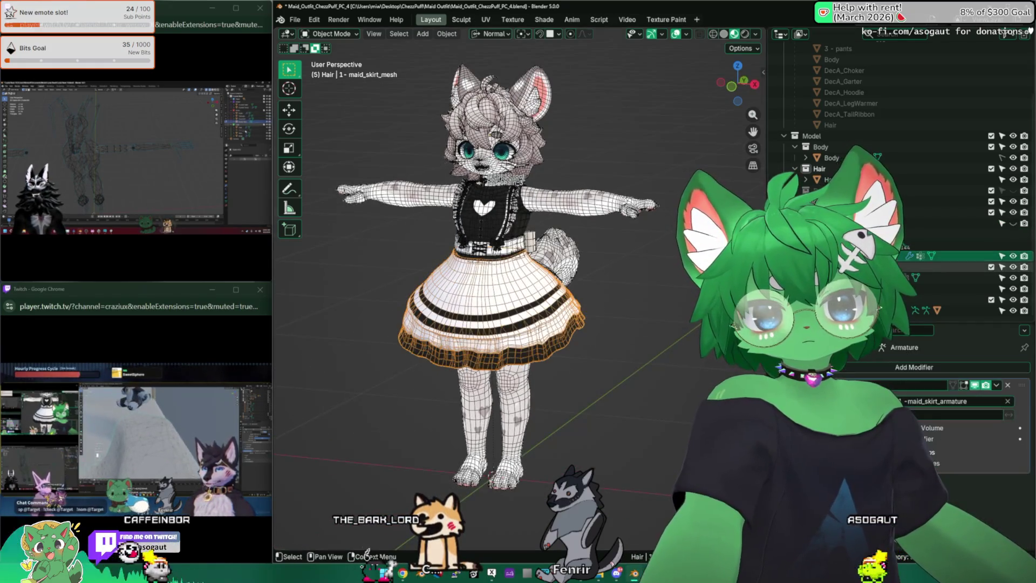
{"action": "scroll", "coordinate": [539, 289], "scroll_direction": "up", "scroll_amount": 3}
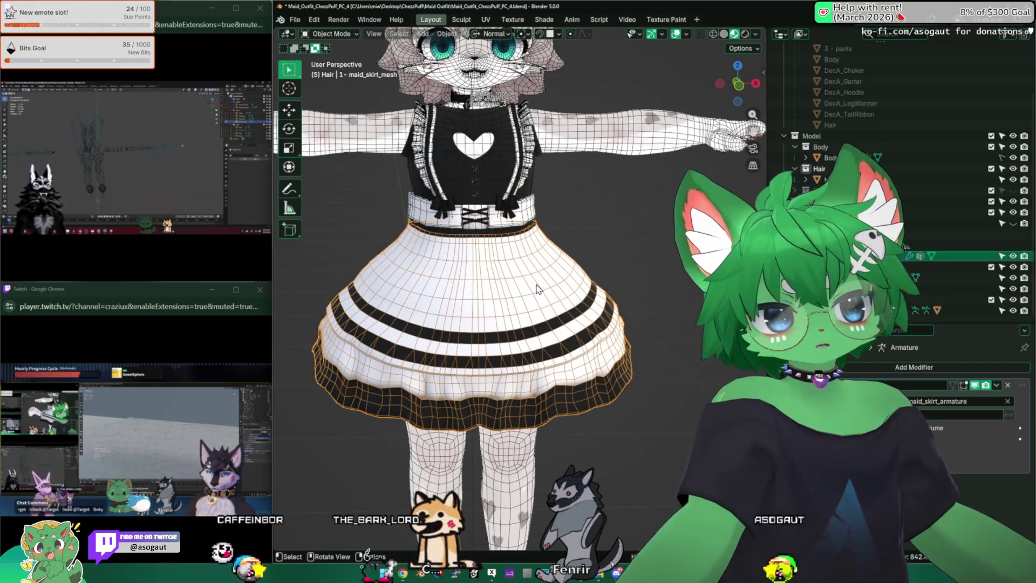
{"action": "key", "text": "Tab"}
{"action": "middle_click_drag", "start_coordinate": [539, 289], "coordinate": [471, 245]}
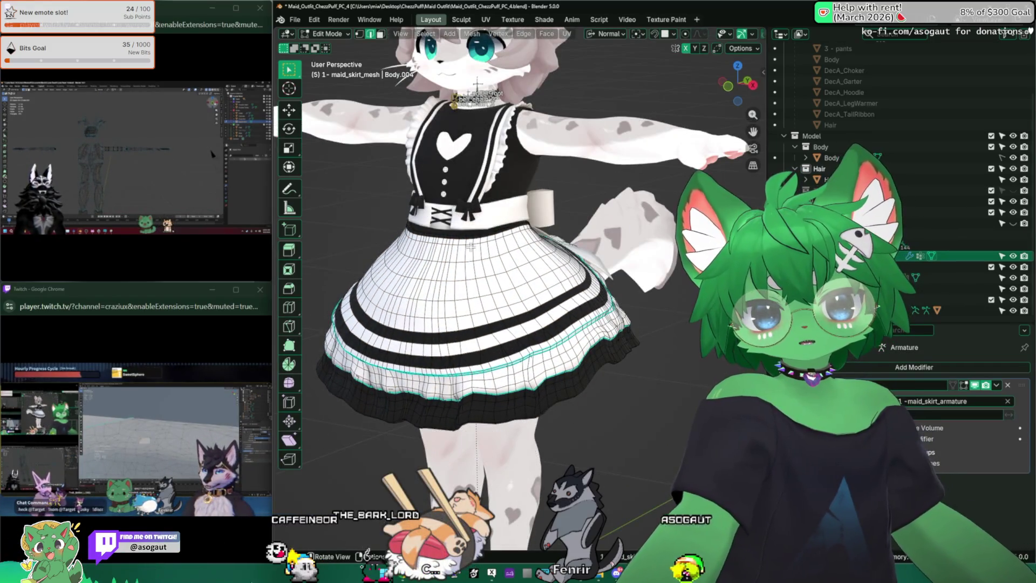
Switch to face select and toggle the wireframe overlay with Shift+Alt+Z.
{"action": "key", "text": "q"}
{"action": "left_click", "coordinate": [464, 322]}
{"action": "mouse_move", "coordinate": [464, 323]}
{"action": "middle_mouse_down"}
{"action": "mouse_move", "coordinate": [515, 267]}
{"action": "mouse_move", "coordinate": [564, 276]}
{"action": "middle_mouse_up"}
{"action": "key", "text": "shift+alt+z"}
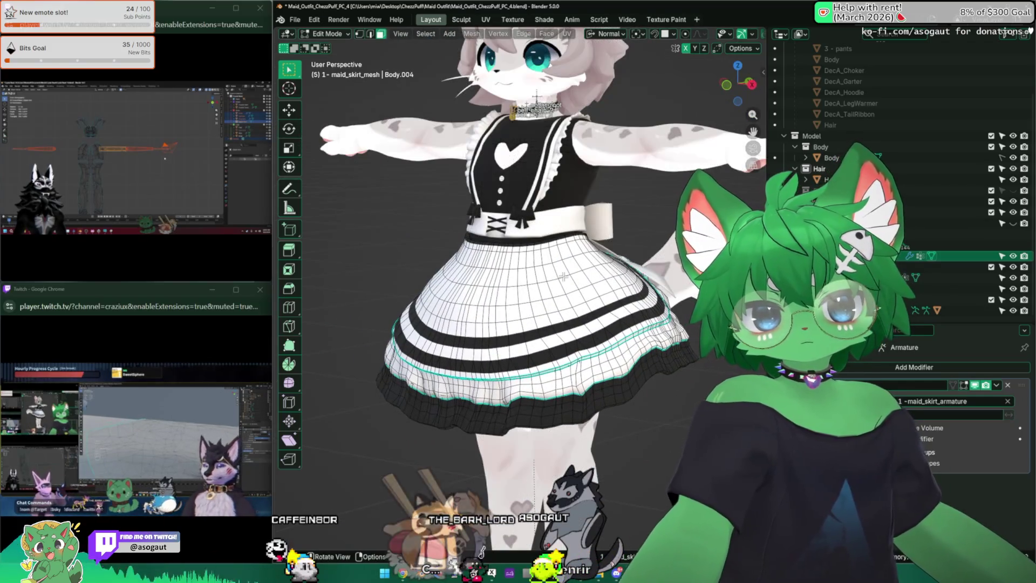
{"action": "key", "text": "shift+alt+z"}
{"action": "key", "text": "shift+alt+z"}
{"action": "key", "text": "shift+alt+z"}
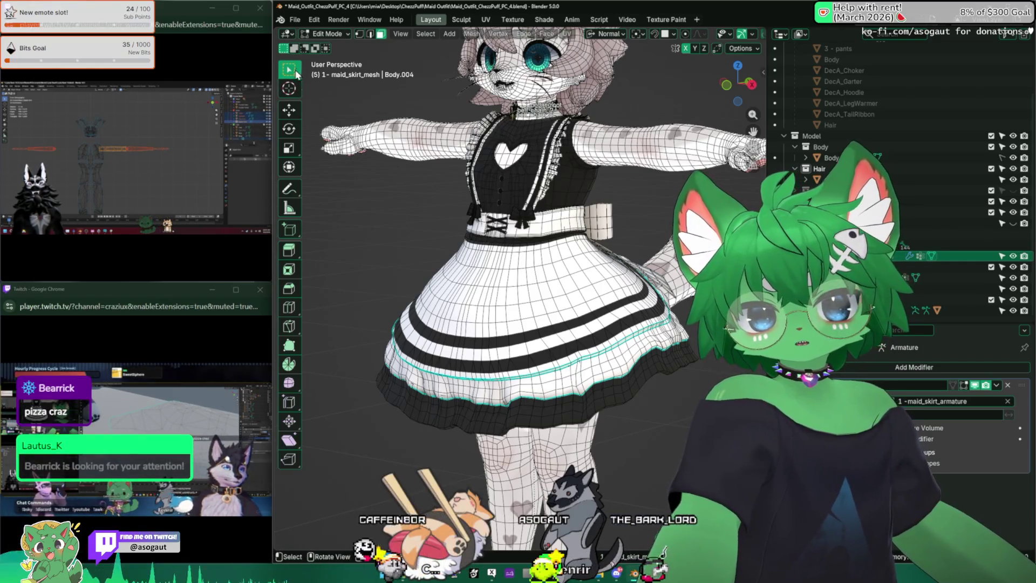
{"action": "key", "text": "shift+alt+z"}
{"action": "key", "text": "shift+alt+z"}
{"action": "middle_click_drag", "start_coordinate": [392, 223], "coordinate": [561, 449]}
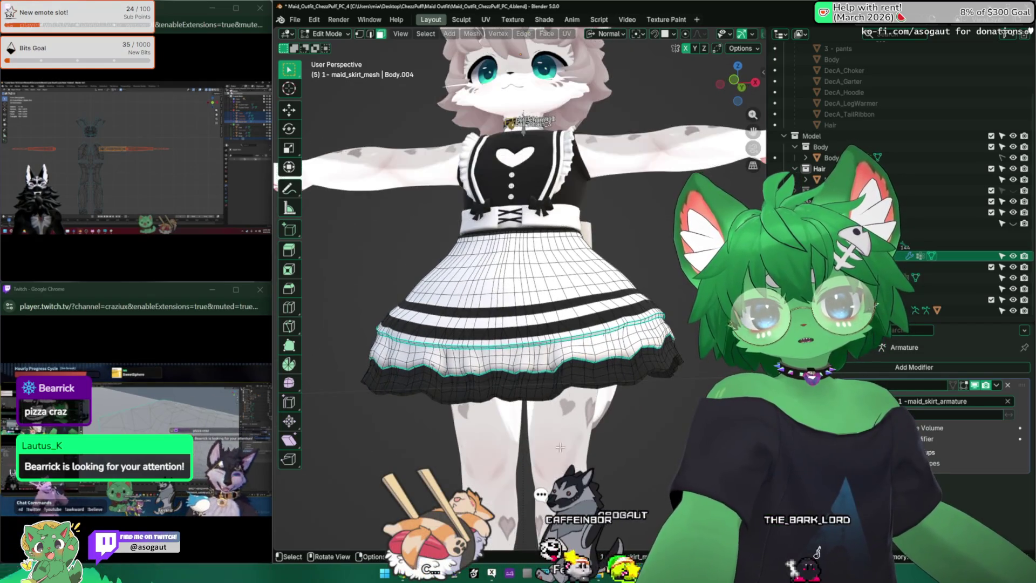
{"action": "scroll", "coordinate": [549, 333], "scroll_direction": "down", "scroll_amount": 3}
Switch the skirt between Object and Edit Mode and inspect the snapping settings.
{"action": "left_click", "coordinate": [315, 35]}
{"action": "left_click", "coordinate": [330, 46]}
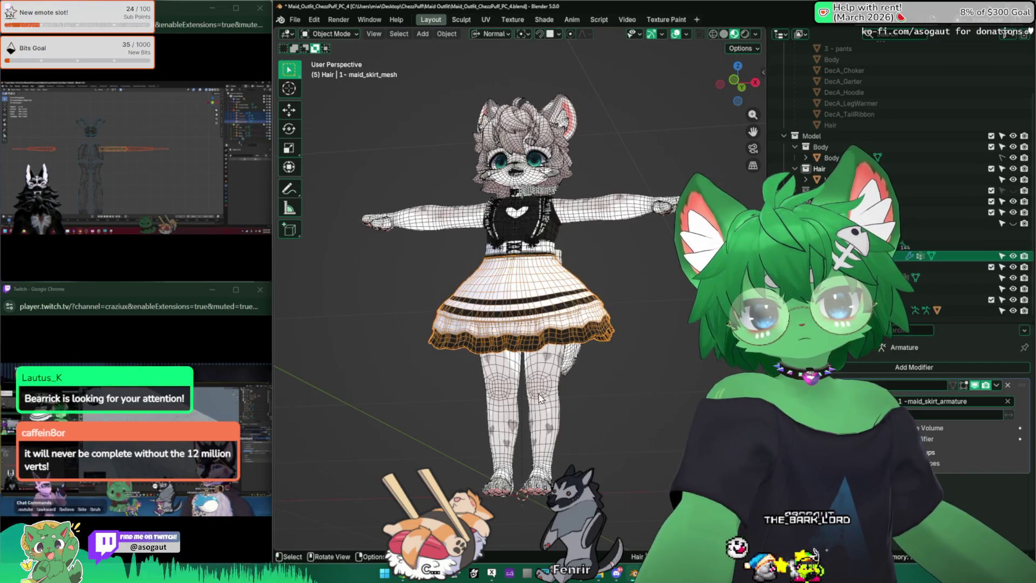
{"action": "key", "text": "Tab"}
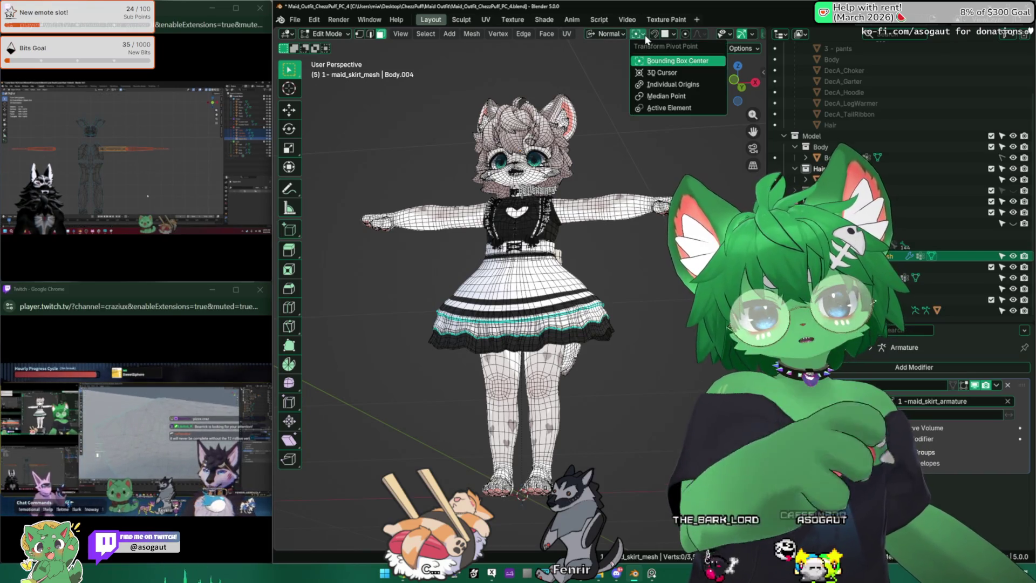
{"action": "left_click", "coordinate": [674, 35]}
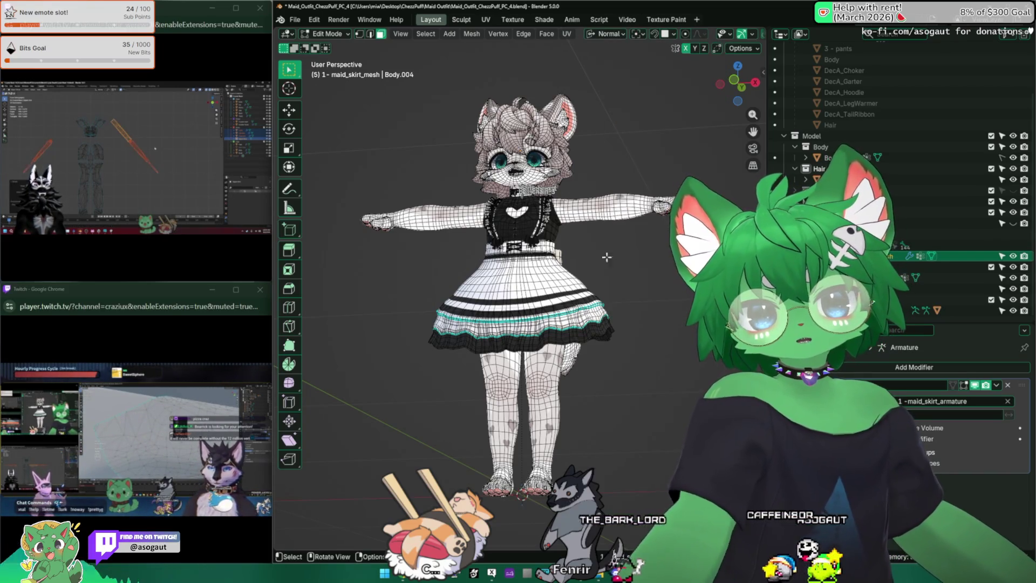
{"action": "key", "text": "Tab"}
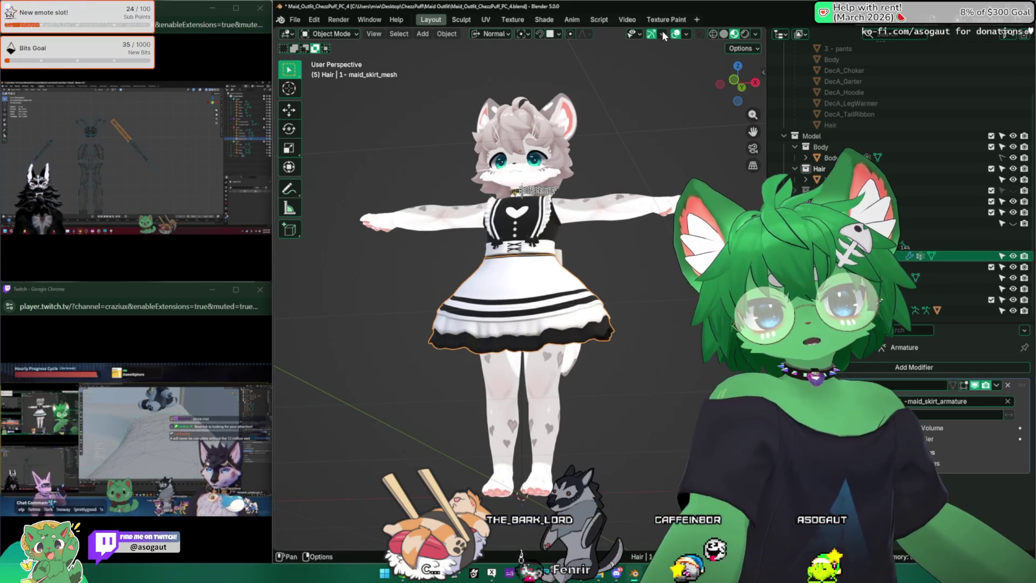
Remove the Wireframe overlay's shortcut in Viewport Overlays and enter Edit Mode on the skirt.
{"action": "left_click", "coordinate": [664, 35]}
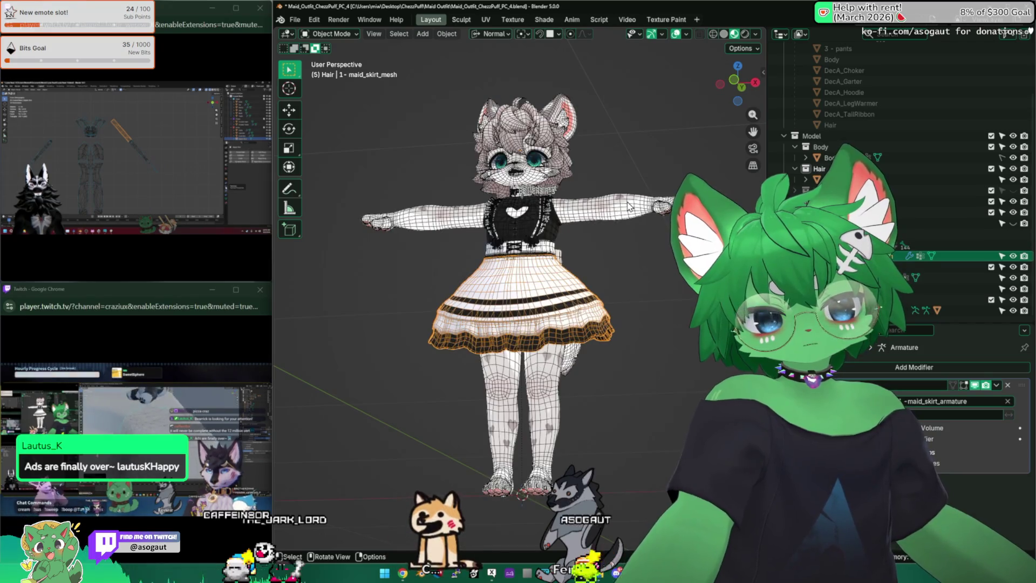
{"action": "middle_click_drag", "start_coordinate": [593, 200], "coordinate": [661, 107]}
{"action": "left_click", "coordinate": [686, 34]}
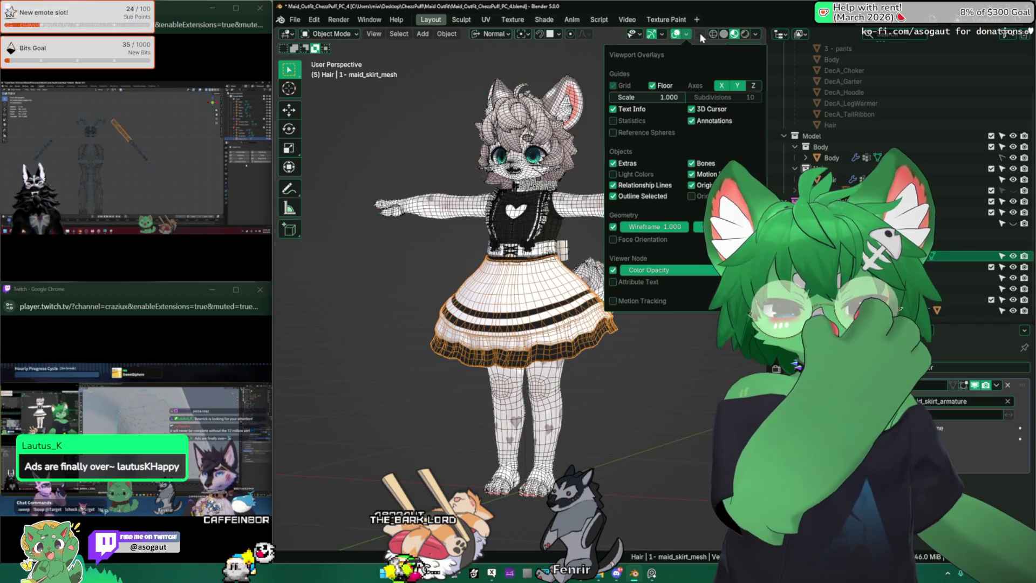
{"action": "right_click", "coordinate": [612, 228]}
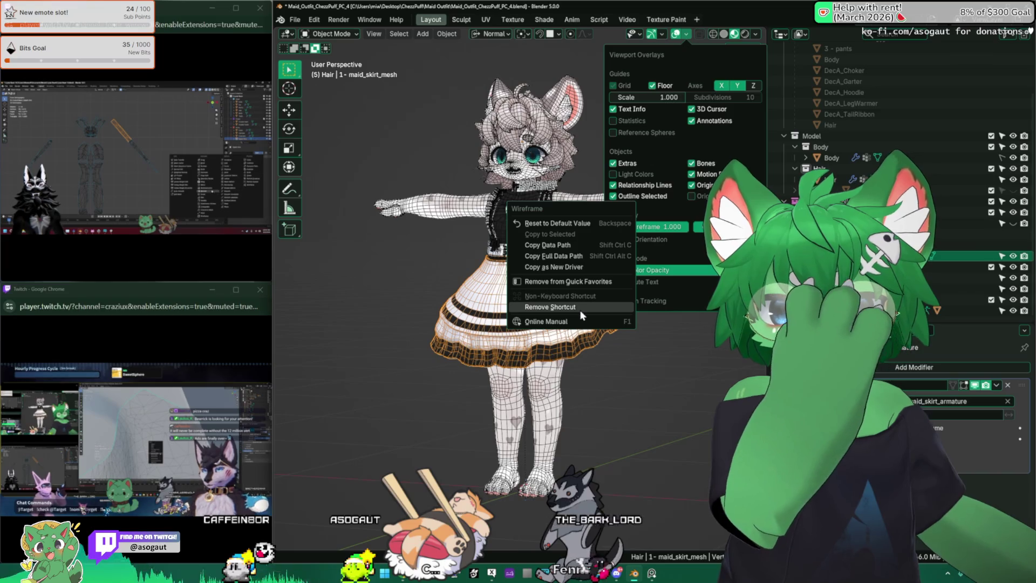
{"action": "left_click", "coordinate": [579, 309]}
{"action": "key", "text": "Tab"}
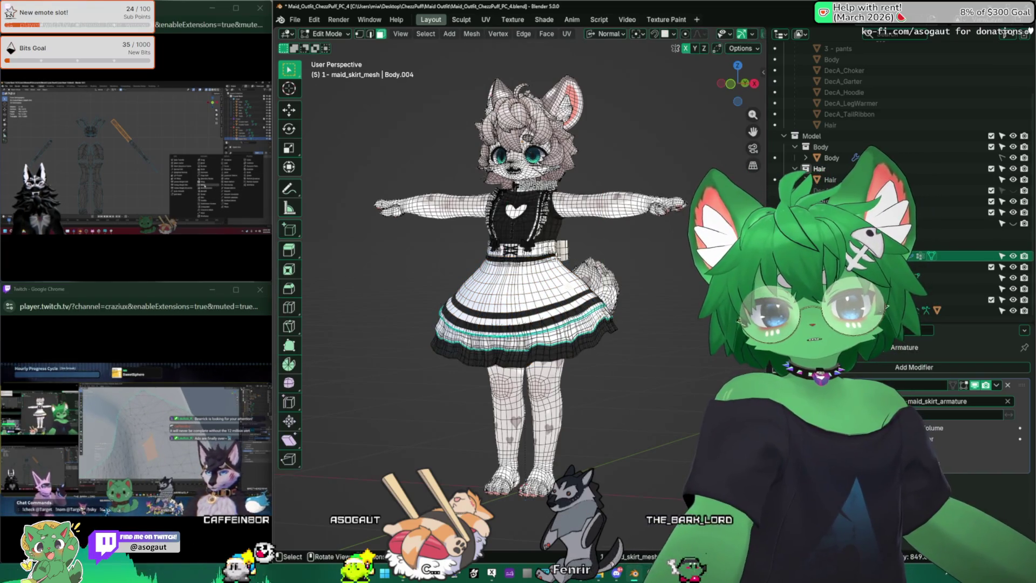
Select maid_upper_mesh, save the file, and switch to front orthographic view.
{"action": "scroll", "coordinate": [518, 270], "scroll_direction": "up", "scroll_amount": 10}
{"action": "key", "text": "Tab"}
{"action": "scroll", "coordinate": [539, 302], "scroll_direction": "down", "scroll_amount": 3}
{"action": "left_click", "coordinate": [533, 258]}
{"action": "scroll", "coordinate": [540, 291], "scroll_direction": "down", "scroll_amount": 6}
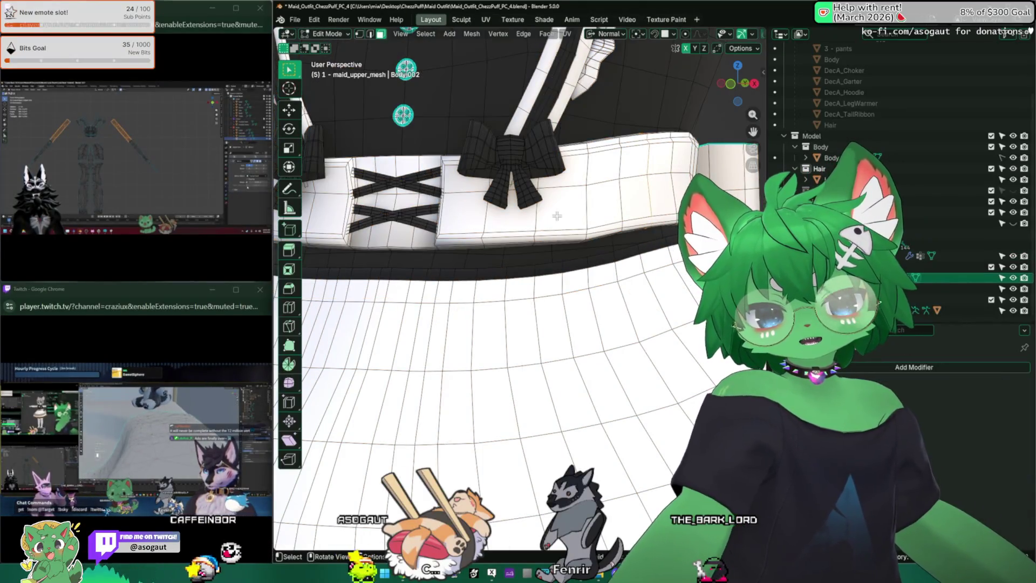
{"action": "key", "text": "KP_1"}
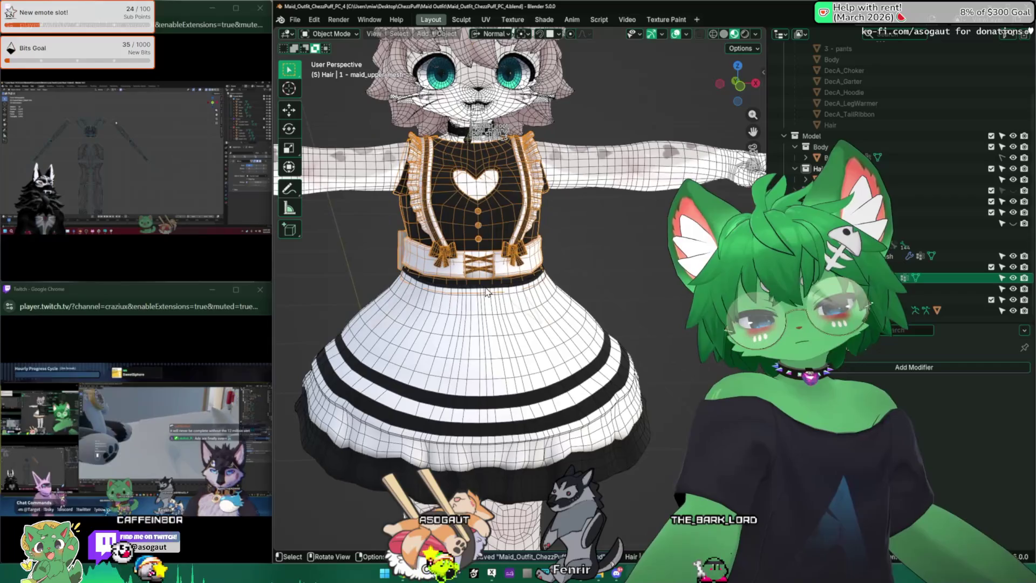
{"action": "scroll", "coordinate": [488, 291], "scroll_direction": "up", "scroll_amount": 1}
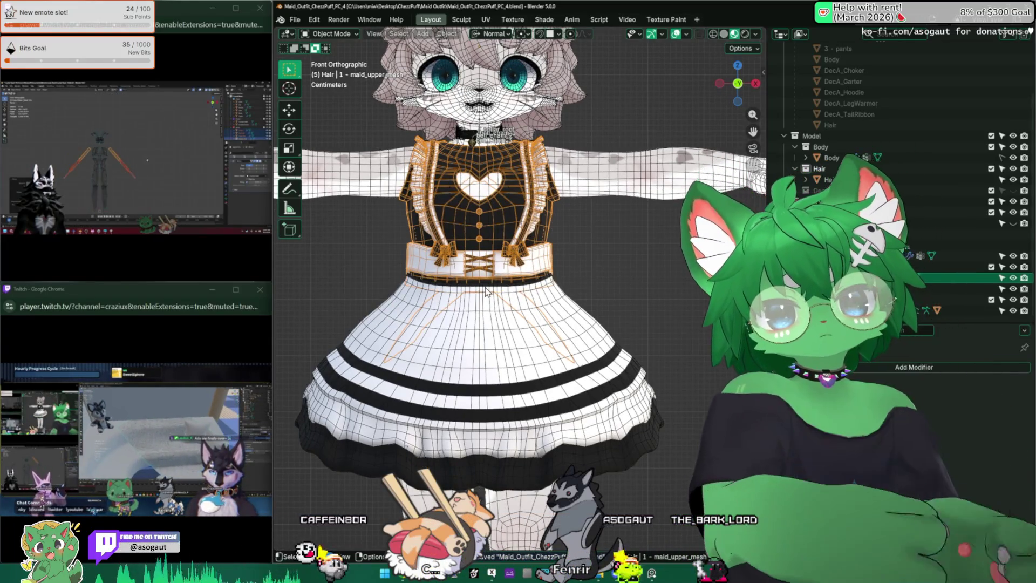
{"action": "scroll", "coordinate": [556, 227], "scroll_direction": "down", "scroll_amount": 3}
Deselect everything and toggle the upper mesh in and out of Edit Mode.
{"action": "key", "text": "alt+a"}
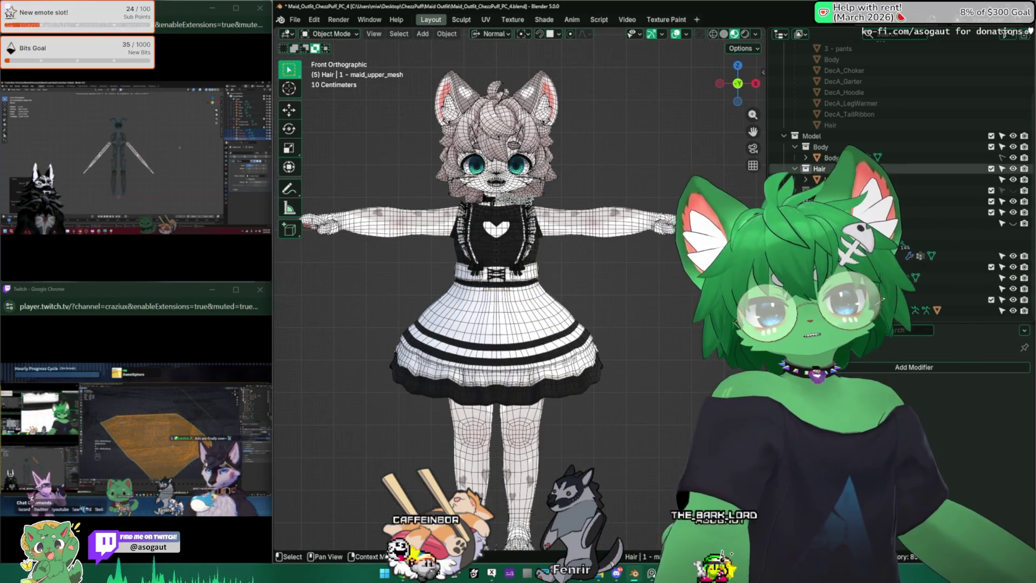
{"action": "key", "text": "Tab"}
{"action": "key", "text": "Tab"}
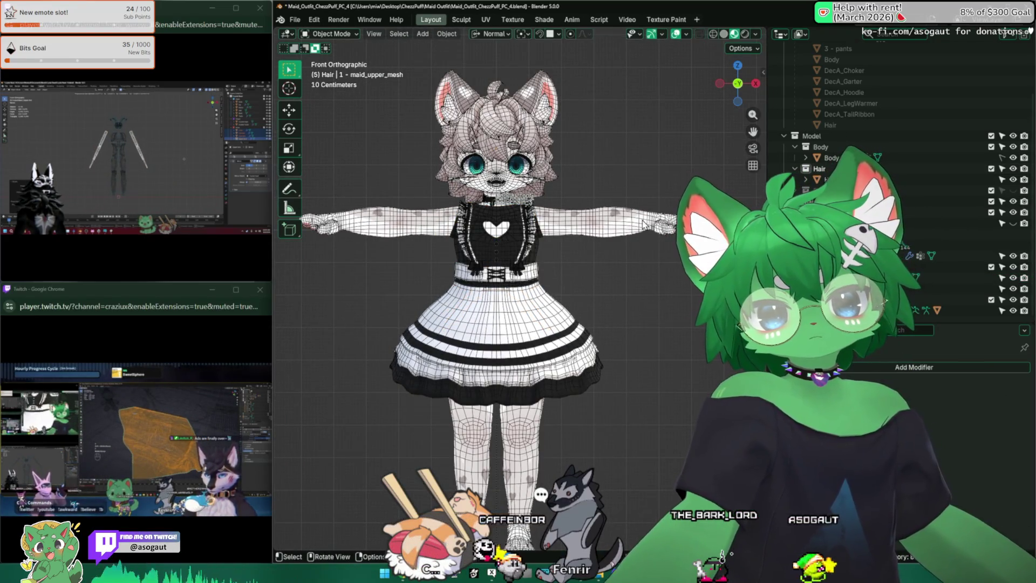
{"action": "key", "text": "Tab"}
{"action": "scroll", "coordinate": [513, 198], "scroll_direction": "up", "scroll_amount": 5}
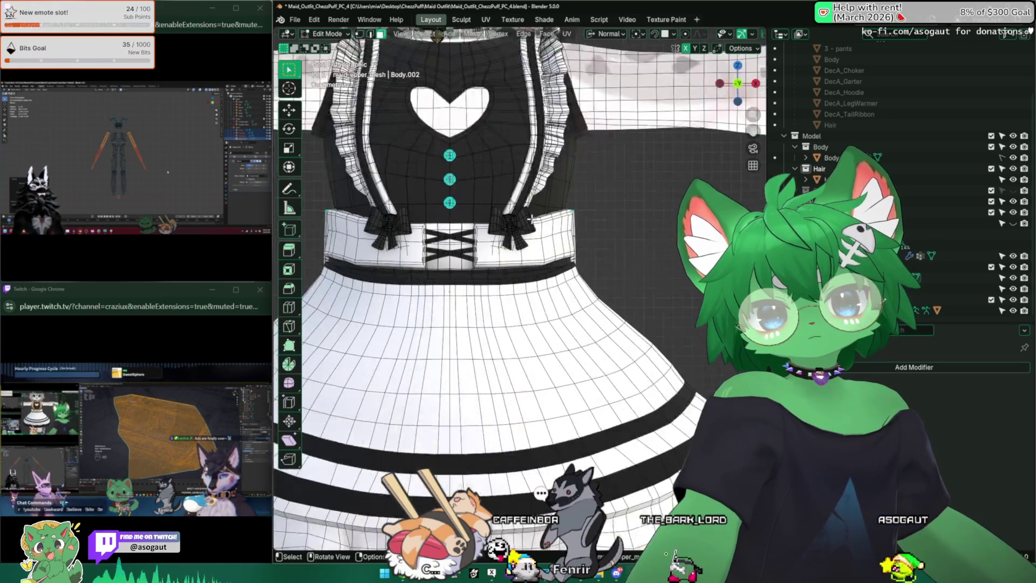
{"action": "key", "text": "Tab"}
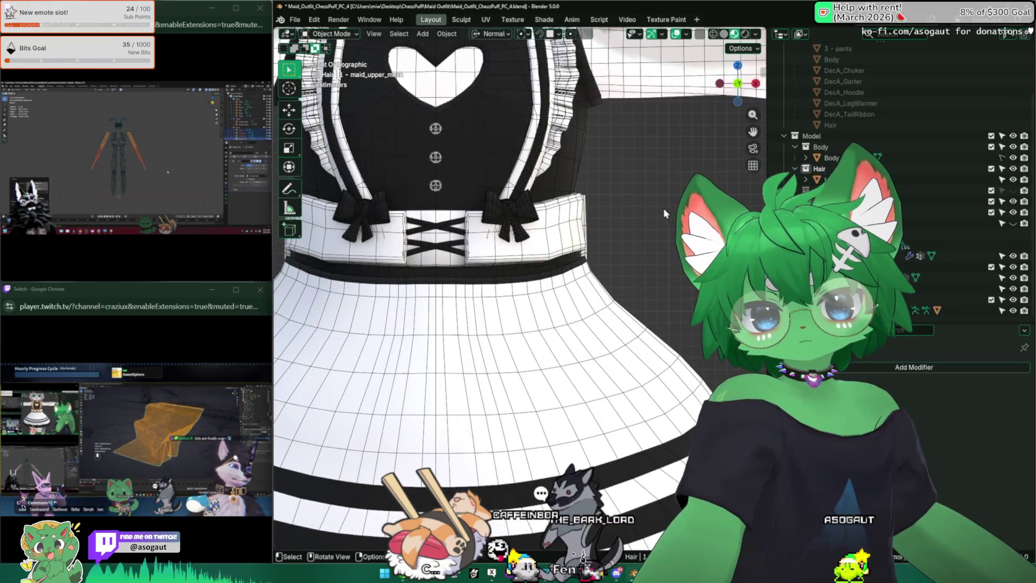
{"action": "scroll", "coordinate": [664, 210], "scroll_direction": "down", "scroll_amount": 2}
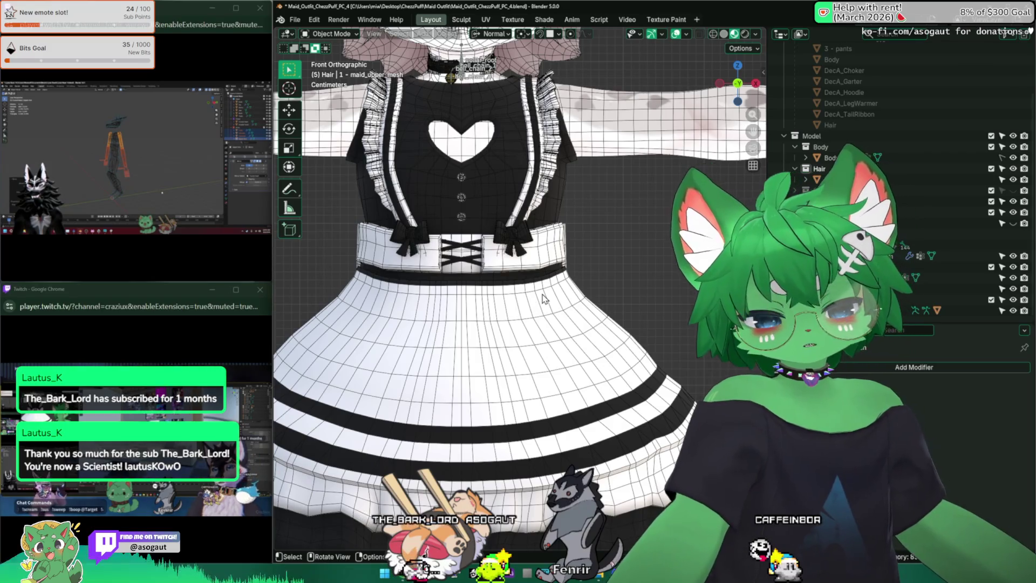
Frame the selected face below the heart on the upper dress mesh in Edit Mode.
{"action": "scroll", "coordinate": [522, 281], "scroll_direction": "up", "scroll_amount": 2}
{"action": "middle_click_drag", "start_coordinate": [523, 281], "coordinate": [526, 240]}
{"action": "key", "text": "Tab"}
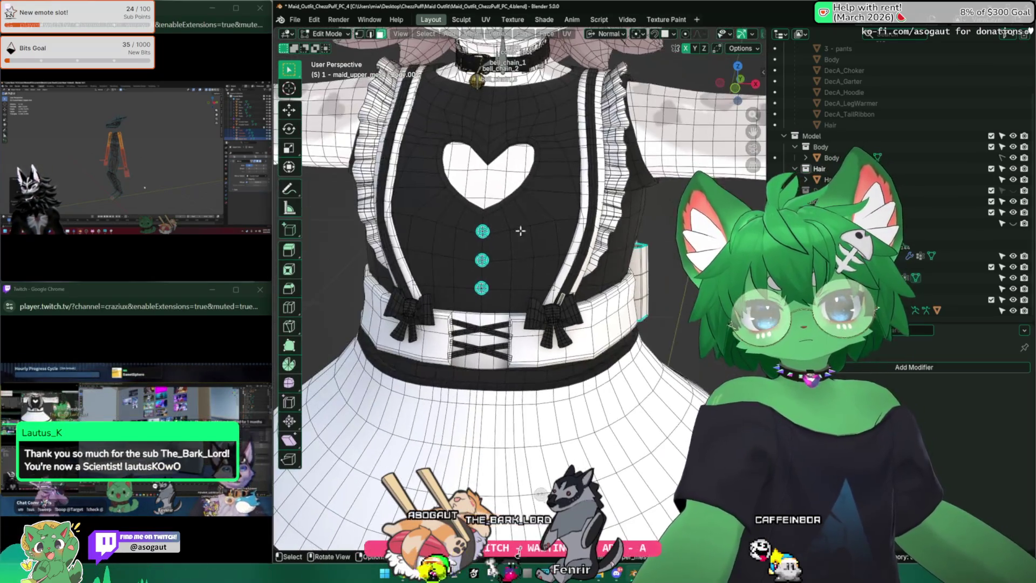
{"action": "key", "text": "KP_Decimal"}
{"action": "scroll", "coordinate": [579, 340], "scroll_direction": "down", "scroll_amount": 5}
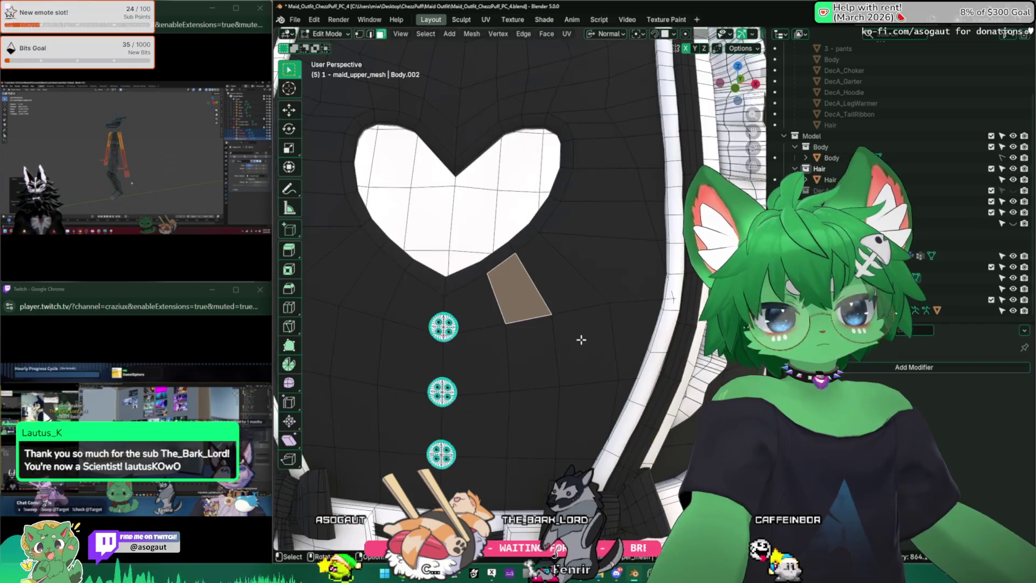
{"action": "middle_click_drag", "start_coordinate": [578, 340], "coordinate": [548, 336]}
{"action": "key", "text": "Tab"}
{"action": "scroll", "coordinate": [548, 337], "scroll_direction": "down", "scroll_amount": 5}
Hide Body and Hair in the Outliner and hide the selected upper-dress faces.
{"action": "left_click", "coordinate": [961, 277]}
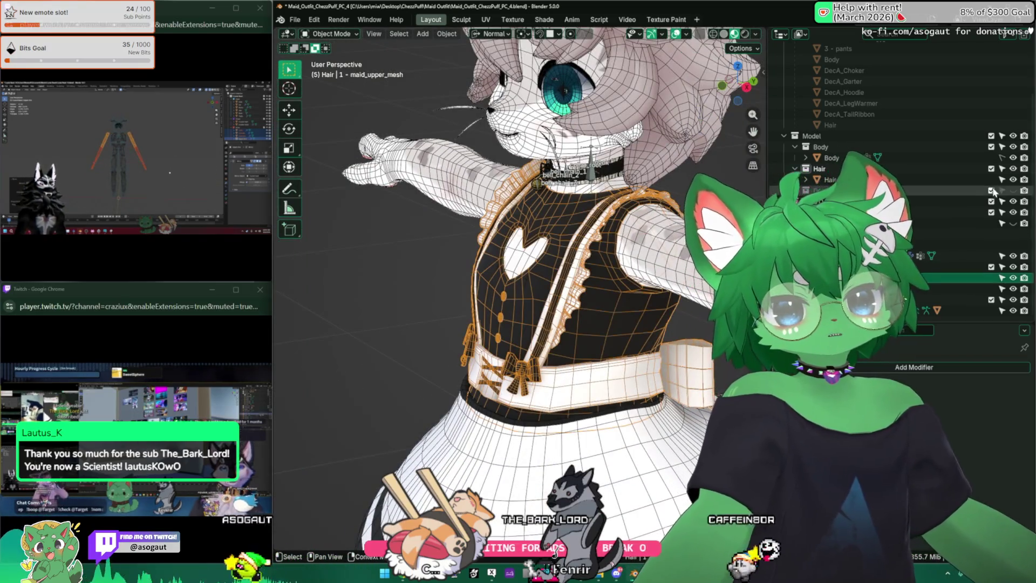
{"action": "left_click", "coordinate": [1013, 158]}
{"action": "left_click", "coordinate": [1013, 179]}
{"action": "key", "text": "Tab"}
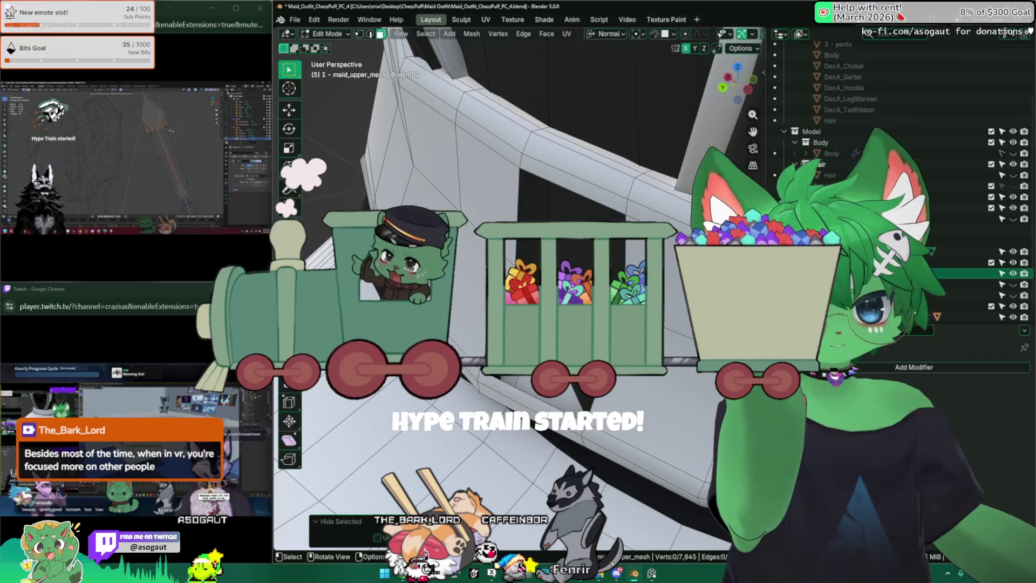
{"action": "key", "text": "h"}
Inspect the dress interior, then return to Object Mode and select maid_skirt_mesh.
{"action": "mouse_move", "coordinate": [894, 306]}
{"action": "middle_mouse_down"}
{"action": "mouse_move", "coordinate": [885, 314]}
{"action": "mouse_move", "coordinate": [446, 199]}
{"action": "mouse_move", "coordinate": [469, 198]}
{"action": "middle_mouse_up"}
{"action": "key", "text": "2"}
{"action": "key", "text": "3"}
{"action": "key", "text": "3"}
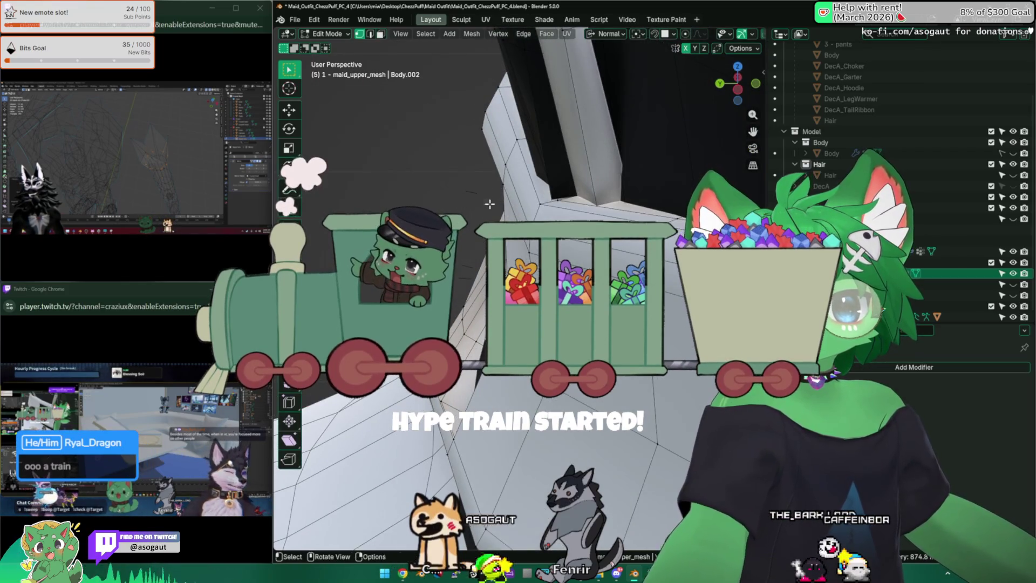
{"action": "key", "text": "Tab"}
{"action": "left_click", "coordinate": [478, 273]}
{"action": "left_click", "coordinate": [467, 283]}
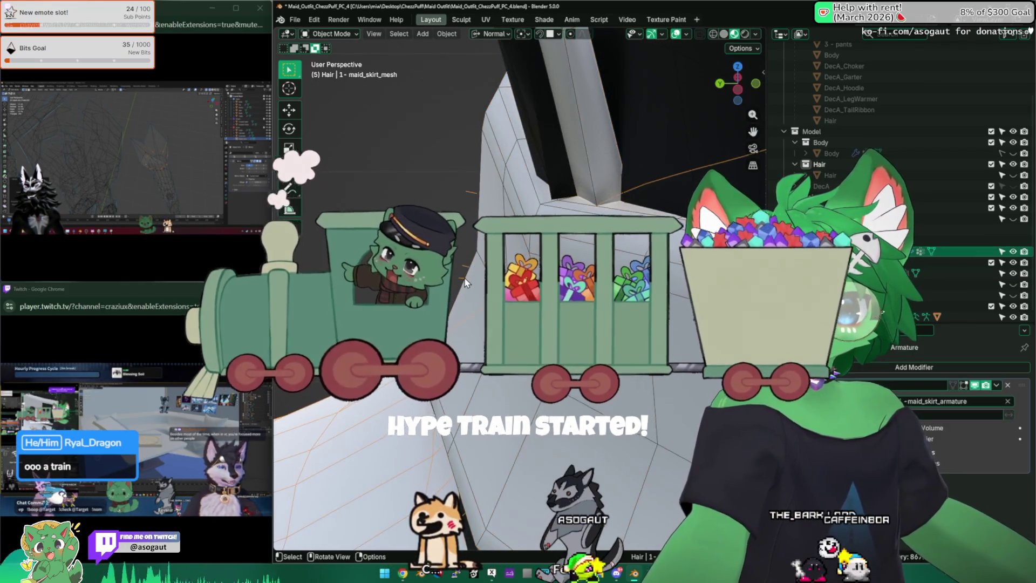
Delete the selected edges of the maid skirt mesh in Edit Mode.
{"action": "key", "text": "Tab"}
{"action": "mouse_move", "coordinate": [481, 294]}
{"action": "middle_mouse_down"}
{"action": "mouse_move", "coordinate": [662, 270]}
{"action": "mouse_move", "coordinate": [554, 278]}
{"action": "mouse_move", "coordinate": [394, 261]}
{"action": "mouse_move", "coordinate": [374, 276]}
{"action": "middle_mouse_up"}
{"action": "mouse_move", "coordinate": [443, 314]}
{"action": "middle_mouse_down"}
{"action": "mouse_move", "coordinate": [625, 278]}
{"action": "mouse_move", "coordinate": [543, 287]}
{"action": "mouse_move", "coordinate": [468, 277]}
{"action": "mouse_move", "coordinate": [459, 310]}
{"action": "middle_mouse_up"}
{"action": "right_click", "coordinate": [625, 278]}
{"action": "key", "text": "Escape"}
{"action": "key", "text": "x"}
{"action": "left_click", "coordinate": [534, 279]}
{"action": "key", "text": "Tab"}
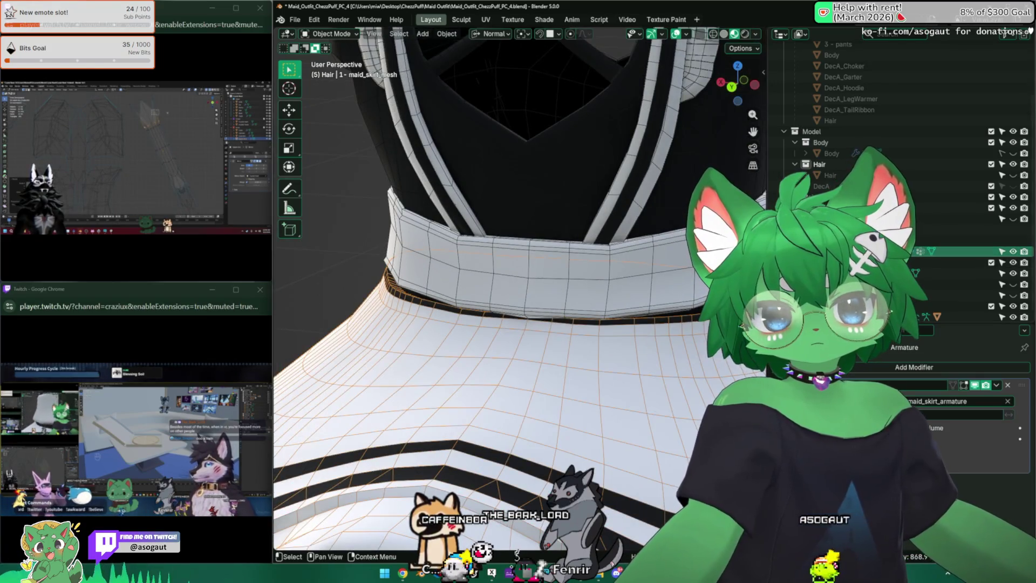
Unhide the back bow in the Outliner, select it, and isolate it in local view.
{"action": "left_click", "coordinate": [1013, 219]}
{"action": "left_click", "coordinate": [1013, 219]}
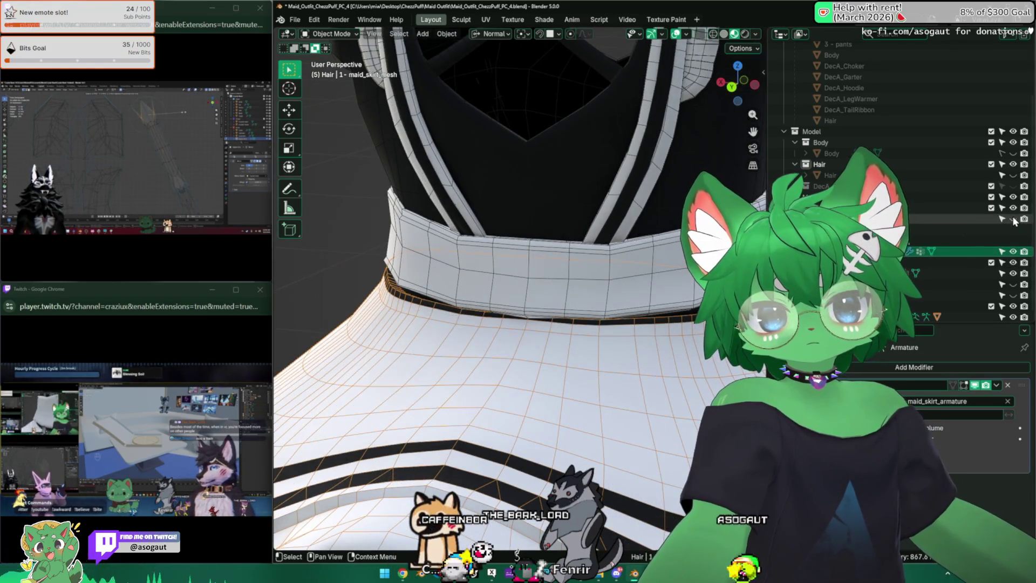
{"action": "middle_click_drag", "start_coordinate": [378, 270], "coordinate": [397, 278]}
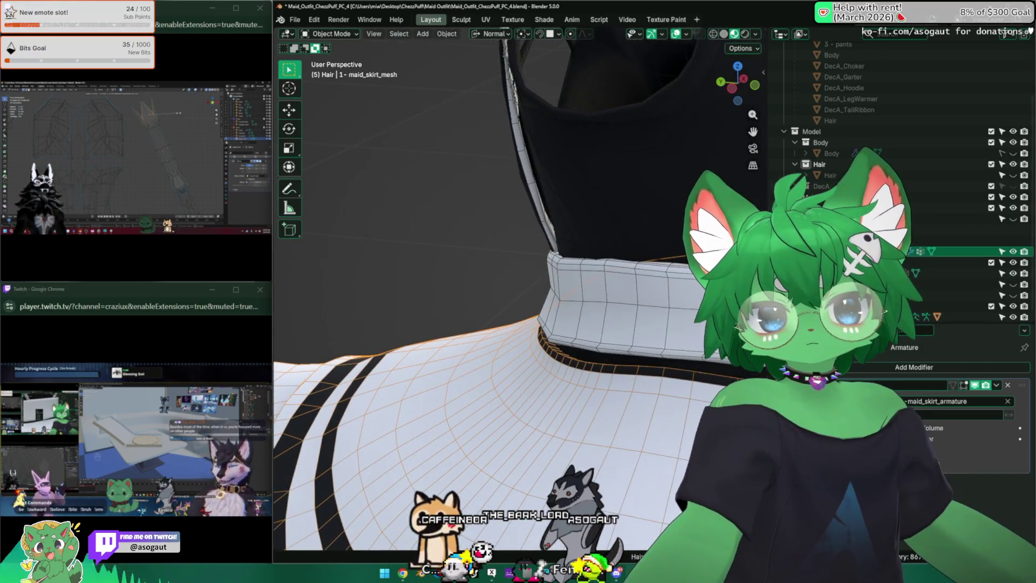
{"action": "left_click", "coordinate": [1013, 296]}
{"action": "left_click", "coordinate": [463, 283]}
{"action": "key", "text": "KP_Divide"}
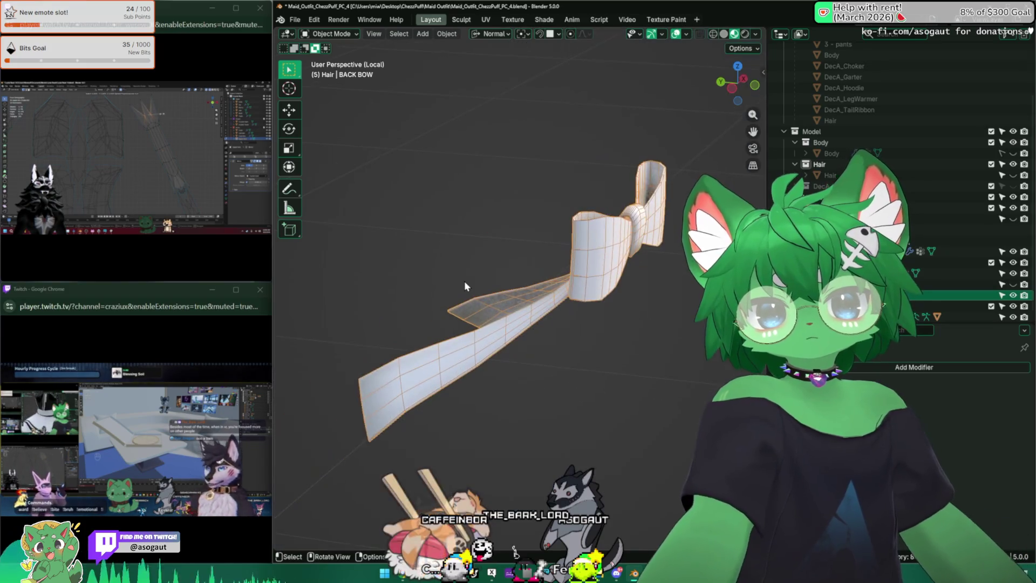
In Edit Mode, select the back bow's wings with L and hide them with H.
{"action": "key", "text": "Tab"}
{"action": "mouse_move", "coordinate": [464, 281]}
{"action": "middle_mouse_down"}
{"action": "mouse_move", "coordinate": [503, 319]}
{"action": "mouse_move", "coordinate": [443, 319]}
{"action": "mouse_move", "coordinate": [401, 341]}
{"action": "mouse_move", "coordinate": [462, 253]}
{"action": "mouse_move", "coordinate": [496, 169]}
{"action": "mouse_move", "coordinate": [409, 344]}
{"action": "mouse_move", "coordinate": [333, 245]}
{"action": "mouse_move", "coordinate": [600, 262]}
{"action": "middle_mouse_up"}
{"action": "scroll", "coordinate": [486, 297], "scroll_direction": "up", "scroll_amount": 6}
{"action": "key", "text": "l"}
{"action": "key", "text": "h"}
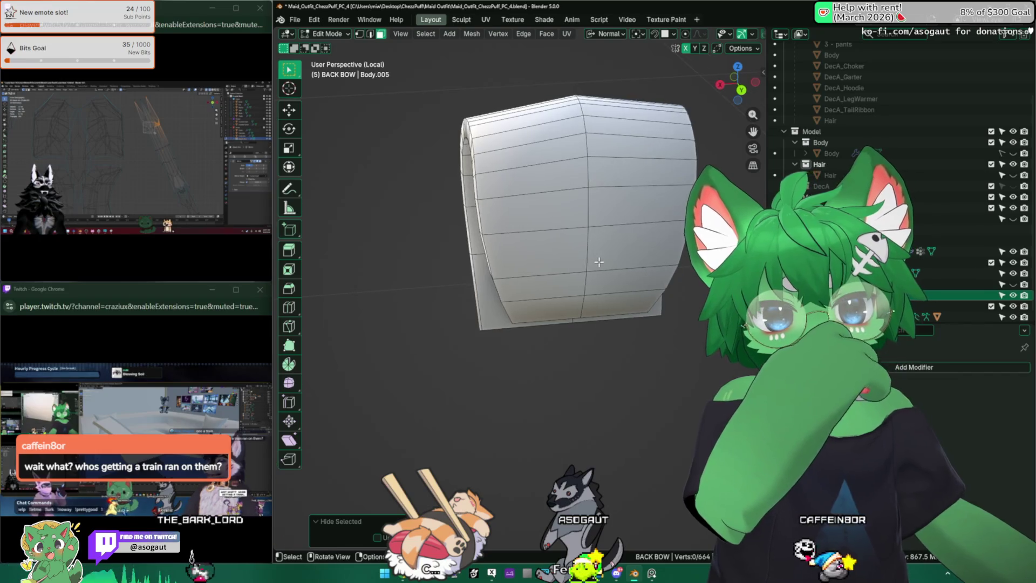
{"action": "scroll", "coordinate": [598, 260], "scroll_direction": "down", "scroll_amount": 1}
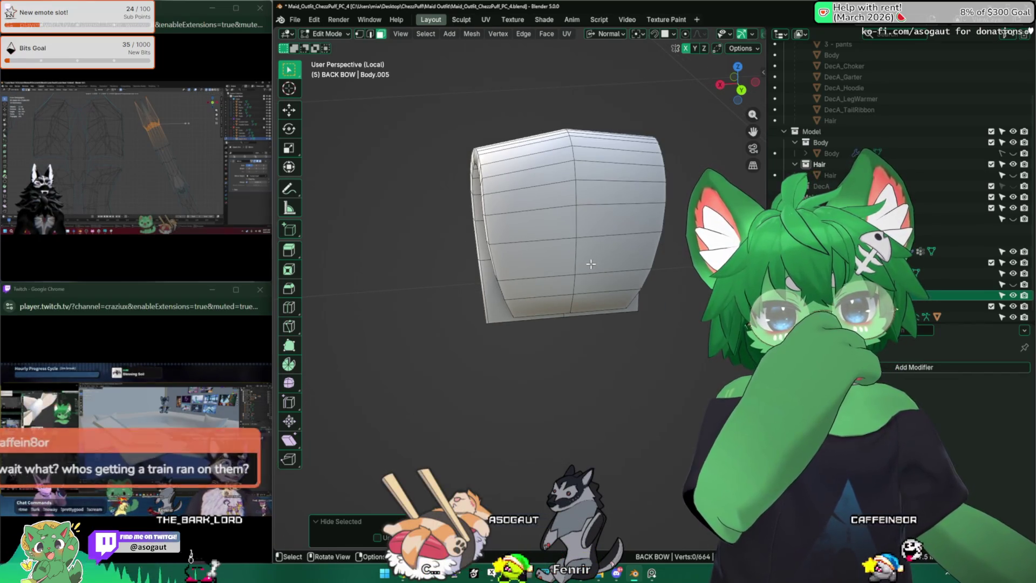
Exit local view to Object Mode and inspect the back bow on the dress collar.
{"action": "key", "text": "KP_Divide"}
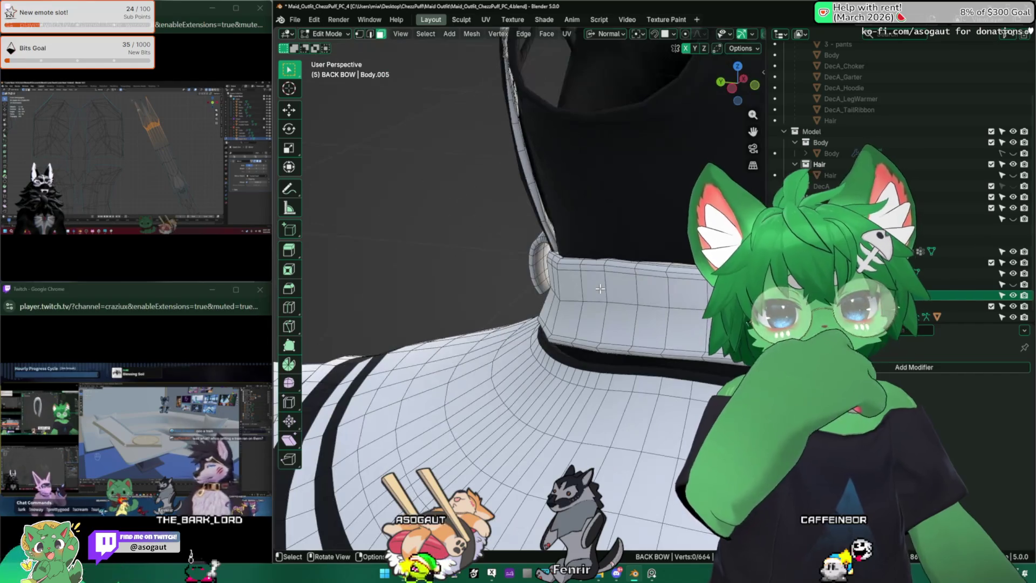
{"action": "key", "text": "Tab"}
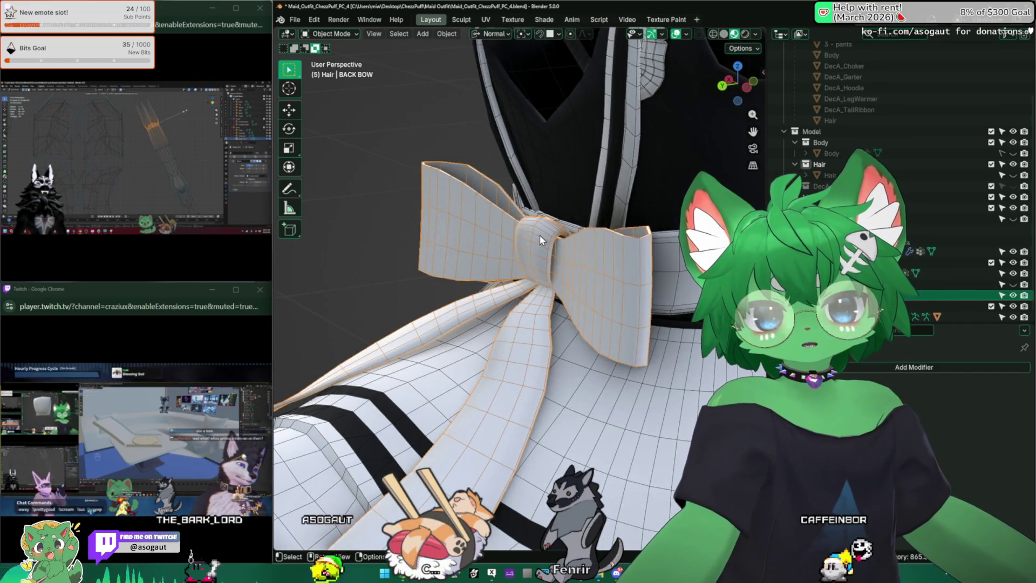
{"action": "key", "text": "h"}
{"action": "key", "text": "alt+h"}
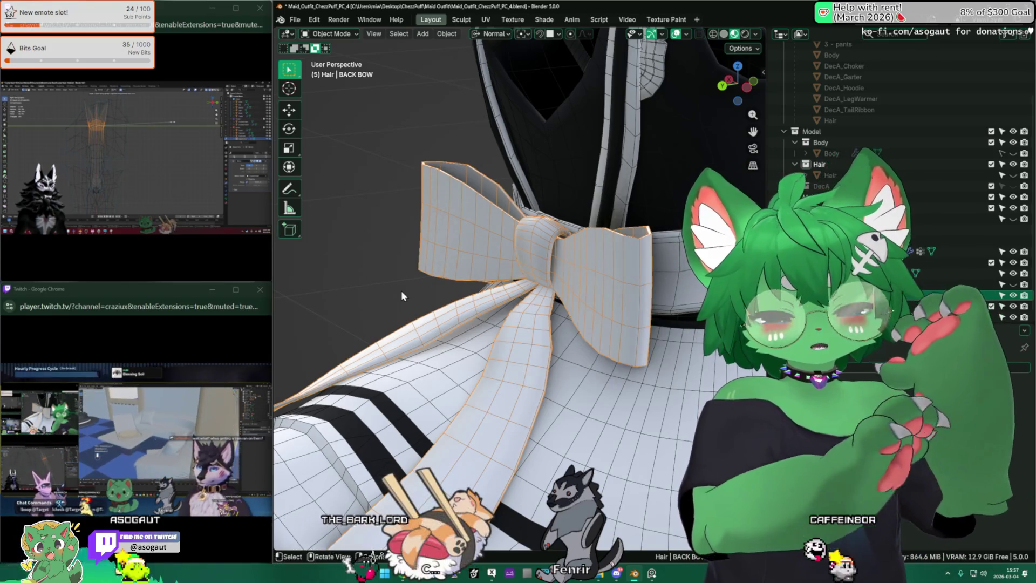
{"action": "mouse_move", "coordinate": [482, 271]}
{"action": "middle_mouse_down"}
{"action": "mouse_move", "coordinate": [394, 265]}
{"action": "mouse_move", "coordinate": [333, 279]}
{"action": "mouse_move", "coordinate": [417, 266]}
{"action": "mouse_move", "coordinate": [577, 299]}
{"action": "middle_mouse_up"}
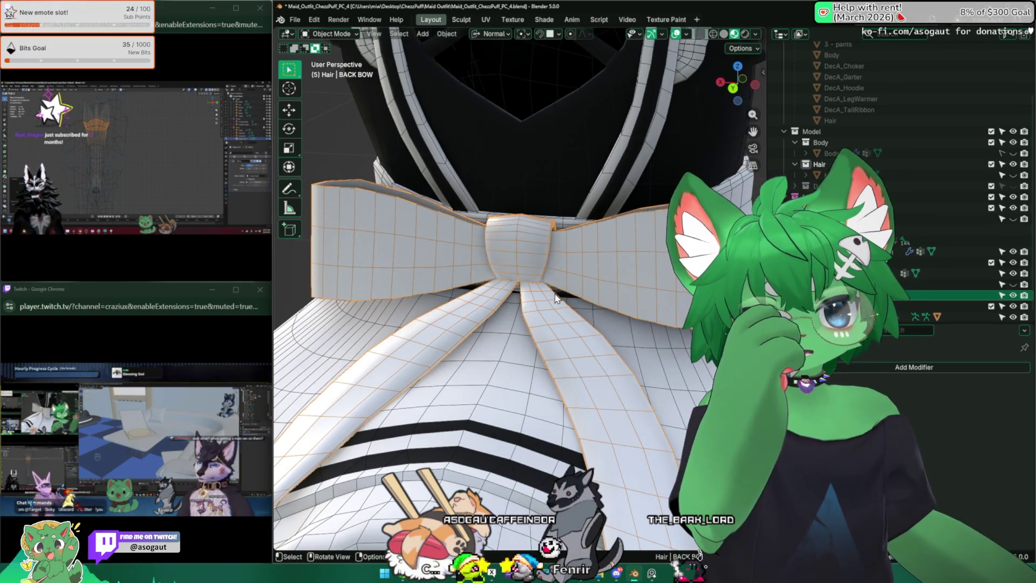
{"action": "middle_click_drag", "start_coordinate": [626, 306], "coordinate": [500, 273]}
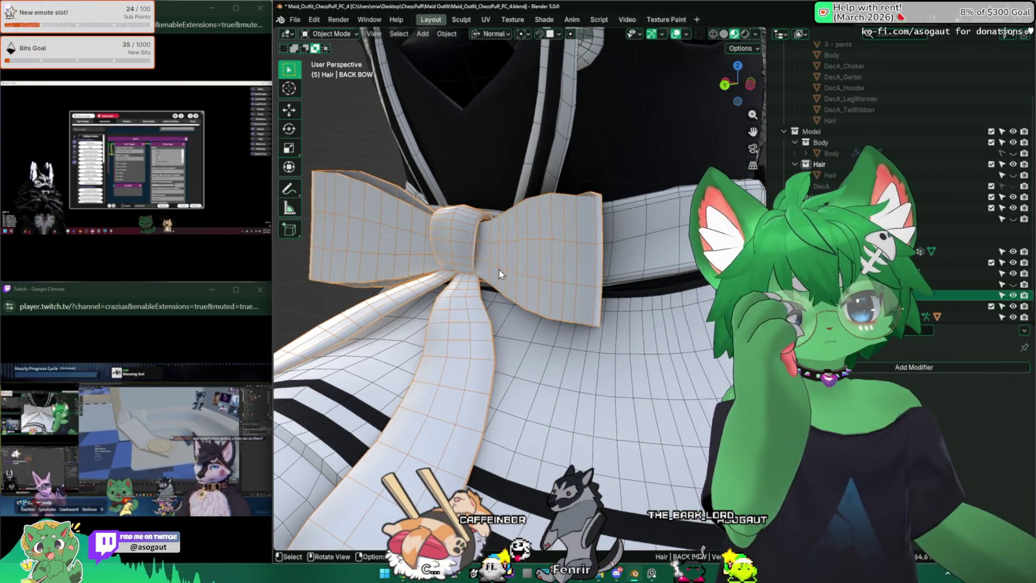
{"action": "middle_click_drag", "start_coordinate": [500, 273], "coordinate": [488, 283]}
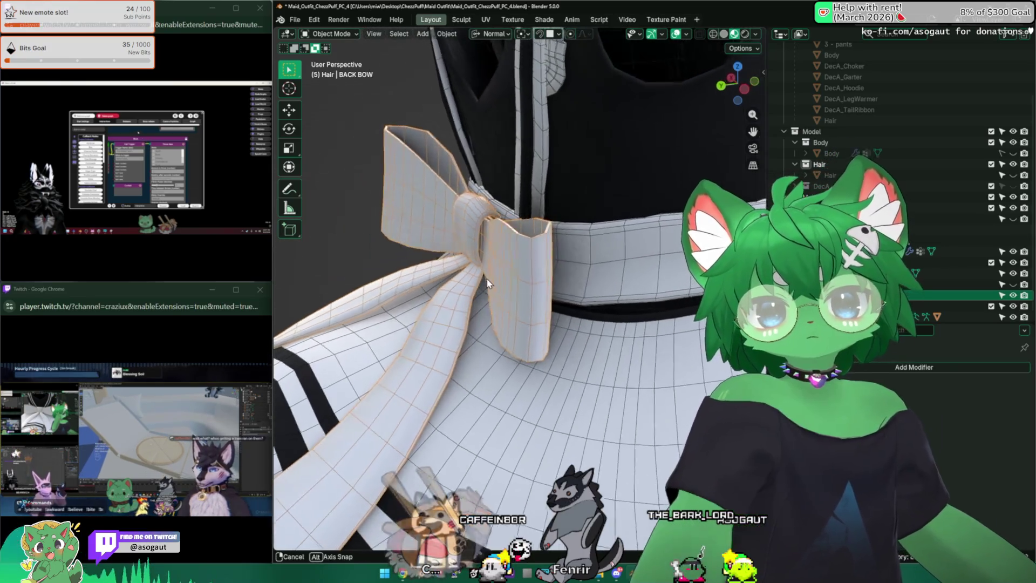
Hide the bow and reveal all hidden faces of the upper mesh in Edit Mode.
{"action": "key", "text": "h"}
{"action": "left_click", "coordinate": [442, 258]}
{"action": "key", "text": "Tab"}
{"action": "mouse_move", "coordinate": [441, 258]}
{"action": "middle_mouse_down"}
{"action": "mouse_move", "coordinate": [478, 233]}
{"action": "mouse_move", "coordinate": [552, 271]}
{"action": "mouse_move", "coordinate": [508, 335]}
{"action": "mouse_move", "coordinate": [486, 308]}
{"action": "mouse_move", "coordinate": [497, 277]}
{"action": "mouse_move", "coordinate": [527, 275]}
{"action": "middle_mouse_up"}
{"action": "key", "text": "alt+h"}
Move the selected collar vertices -0.001 m along their normal, then fullscreen the Twitch stream.
{"action": "key", "text": "1"}
{"action": "key", "text": "KP_Decimal"}
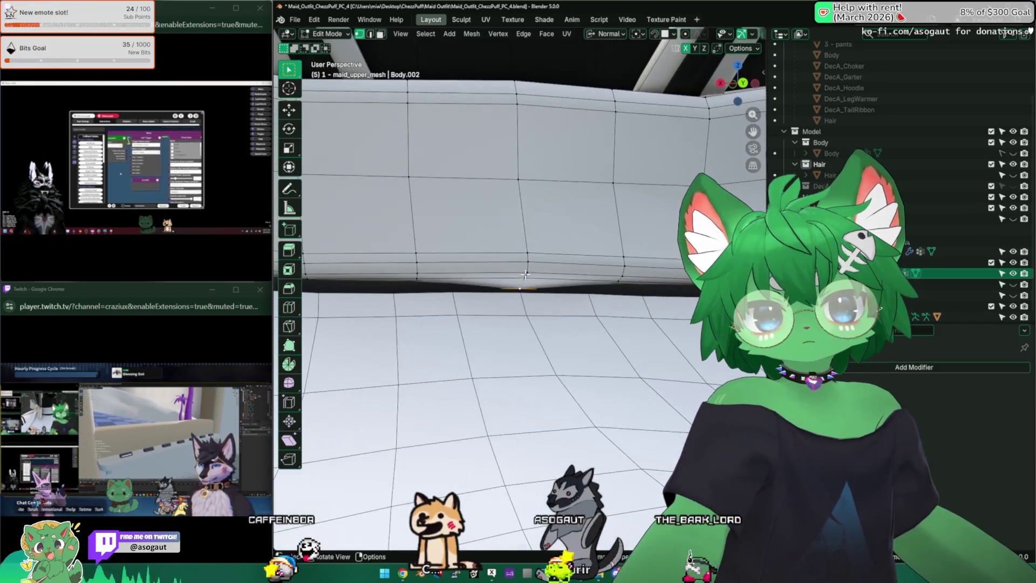
{"action": "key", "text": "g"}
{"action": "key", "text": "z"}
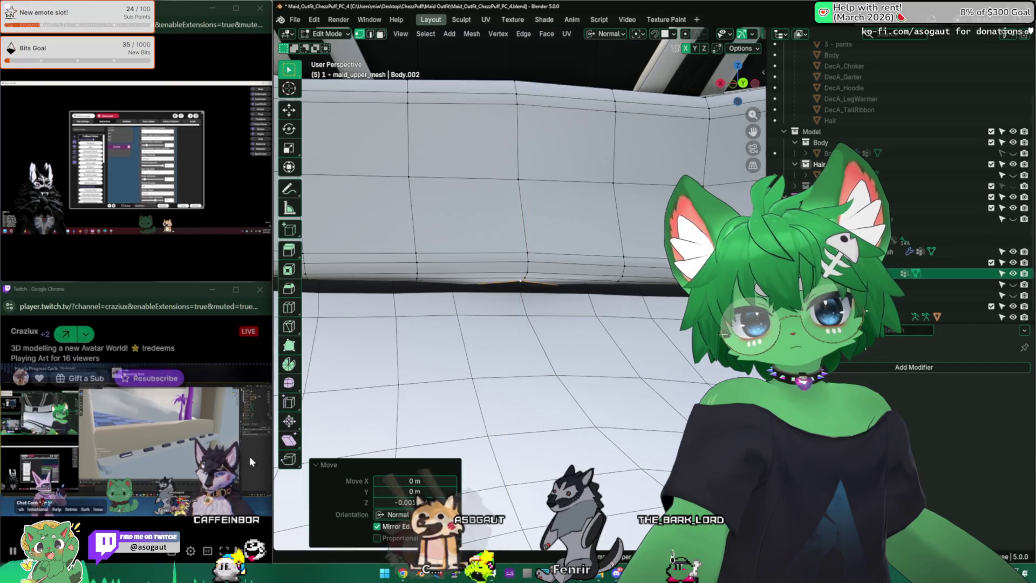
{"action": "double_click", "coordinate": [249, 454]}
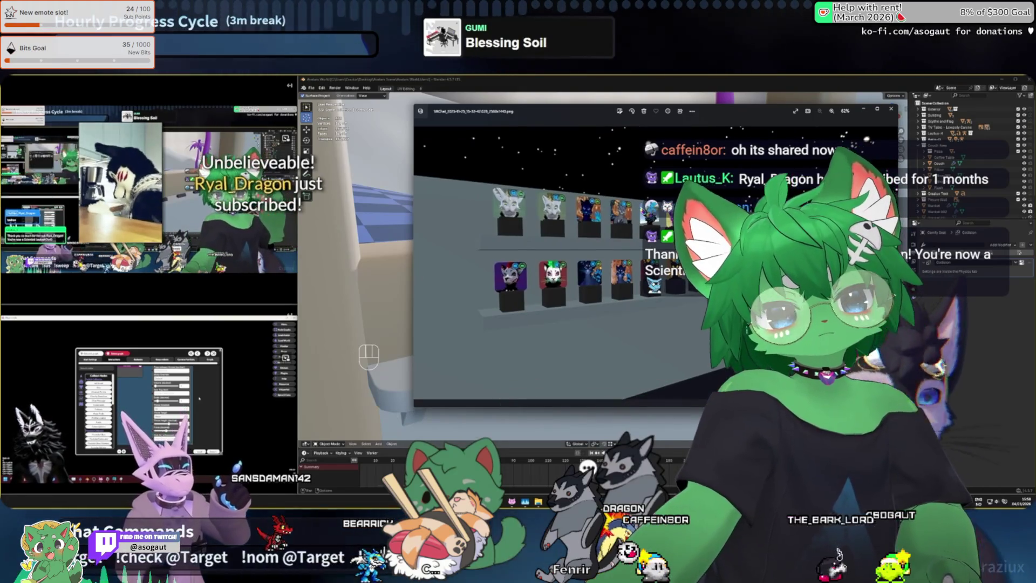
Watch the fullscreen Twitch stream break screen, skipping with the arrow keys.
{"action": "key", "text": "Right"}
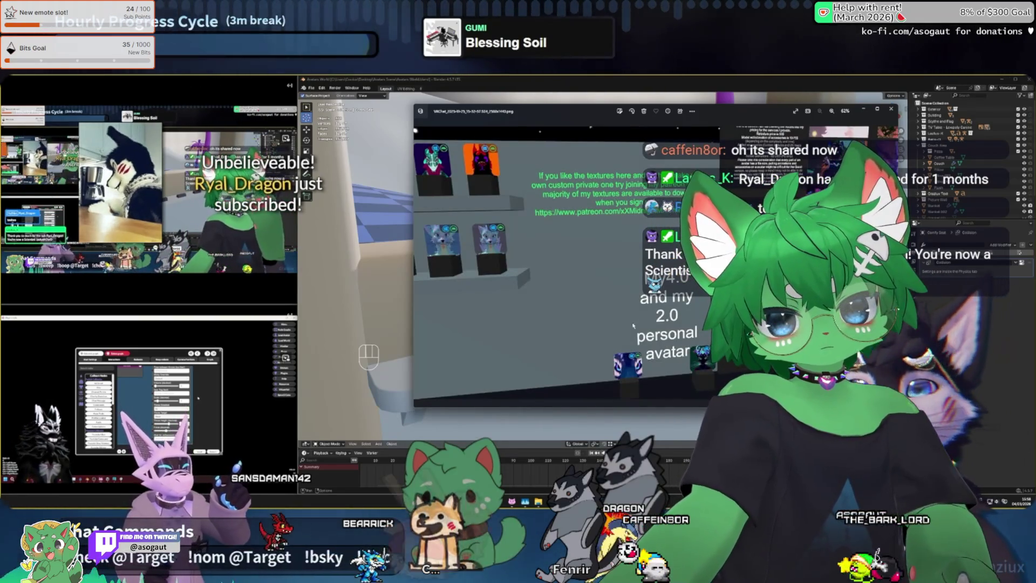
{"action": "scroll", "coordinate": [588, 207], "scroll_direction": "up", "scroll_amount": 3}
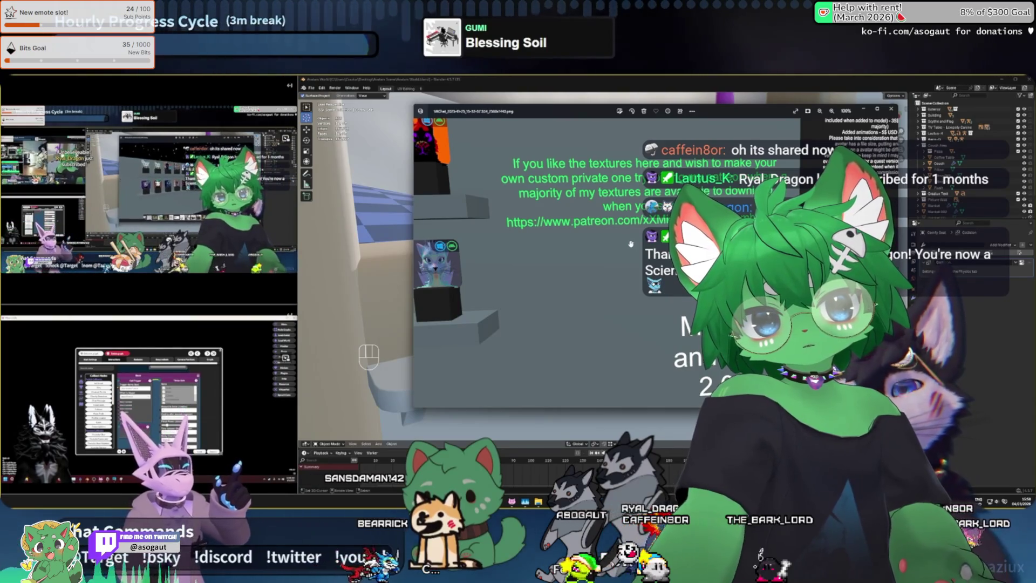
{"action": "key", "text": "Left"}
{"action": "scroll", "coordinate": [641, 251], "scroll_direction": "up", "scroll_amount": 2}
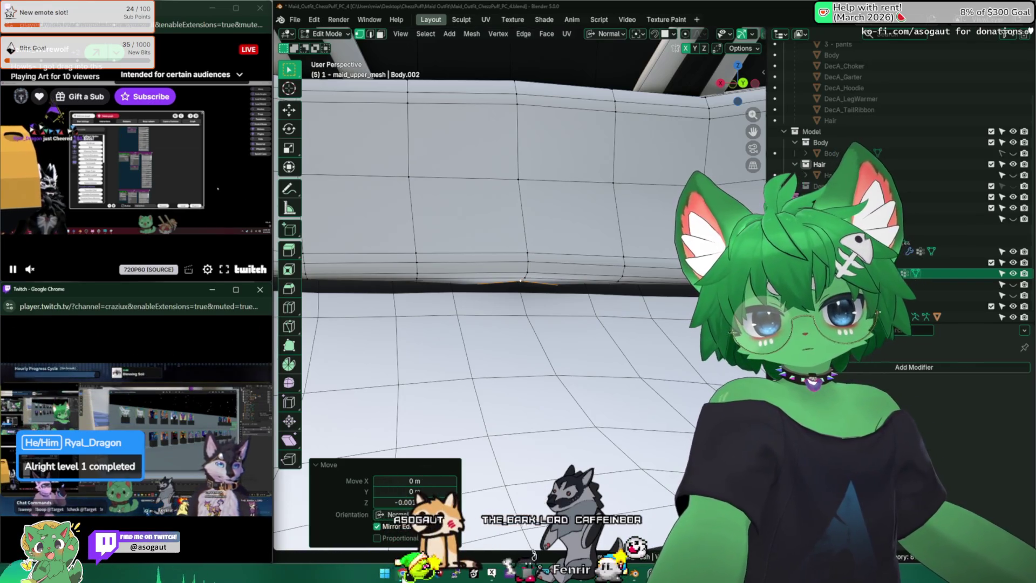
Select the collar groove edge loop in edge mode and apply Set Flow to it.
{"action": "mouse_move", "coordinate": [402, 572]}
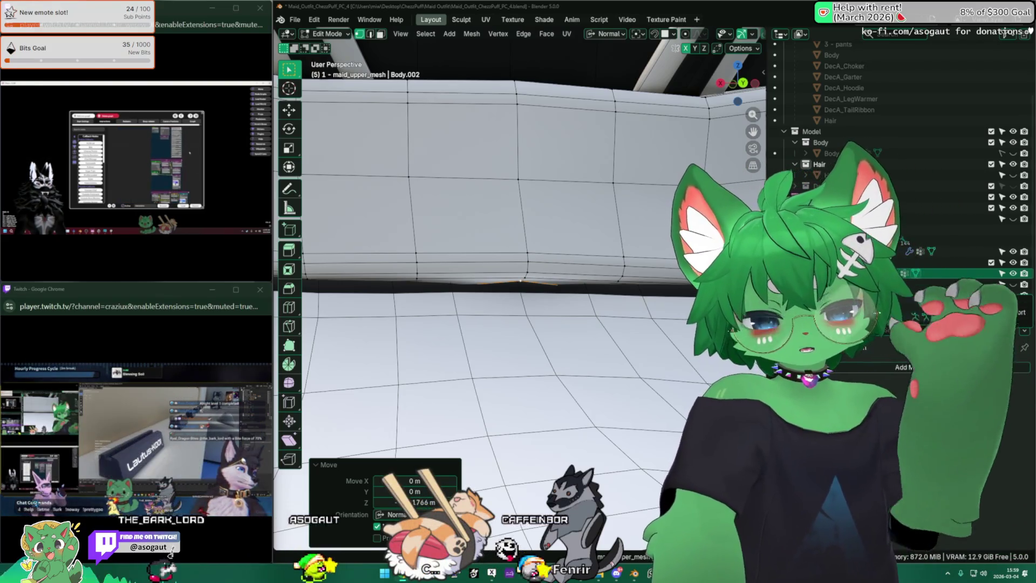
{"action": "key", "text": "2"}
{"action": "middle_click_drag", "start_coordinate": [424, 277], "coordinate": [513, 278]}
{"action": "left_click", "coordinate": [513, 278], "text": "alt"}
{"action": "right_click", "coordinate": [554, 235]}
{"action": "mouse_move", "coordinate": [535, 193]}
{"action": "left_click", "coordinate": [622, 190]}
{"action": "mouse_move", "coordinate": [622, 190]}
{"action": "middle_mouse_down"}
{"action": "mouse_move", "coordinate": [548, 181]}
{"action": "mouse_move", "coordinate": [532, 262]}
{"action": "middle_mouse_up"}
{"action": "scroll", "coordinate": [532, 261], "scroll_direction": "down", "scroll_amount": 3}
{"action": "left_click_drag", "start_coordinate": [534, 259], "coordinate": [534, 259]}
{"action": "middle_click_drag", "start_coordinate": [534, 259], "coordinate": [464, 262]}
Leave Edit Mode, isolate the upper mesh in local view, and fullscreen the Twitch stream.
{"action": "key", "text": "a"}
{"action": "key", "text": "Tab"}
{"action": "key", "text": "KP_Divide"}
{"action": "left_click", "coordinate": [230, 564]}
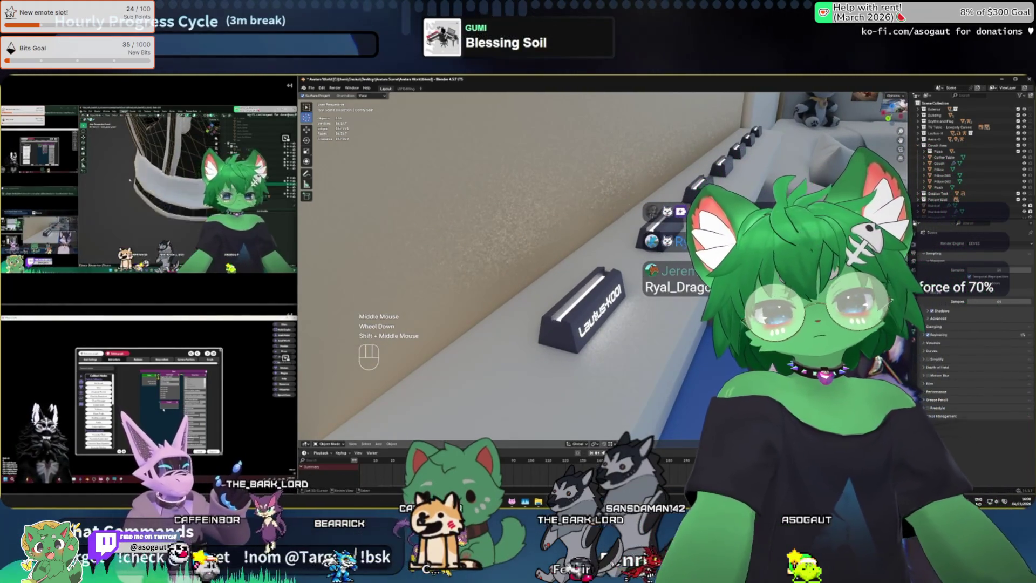
{"action": "mouse_move", "coordinate": [512, 394]}
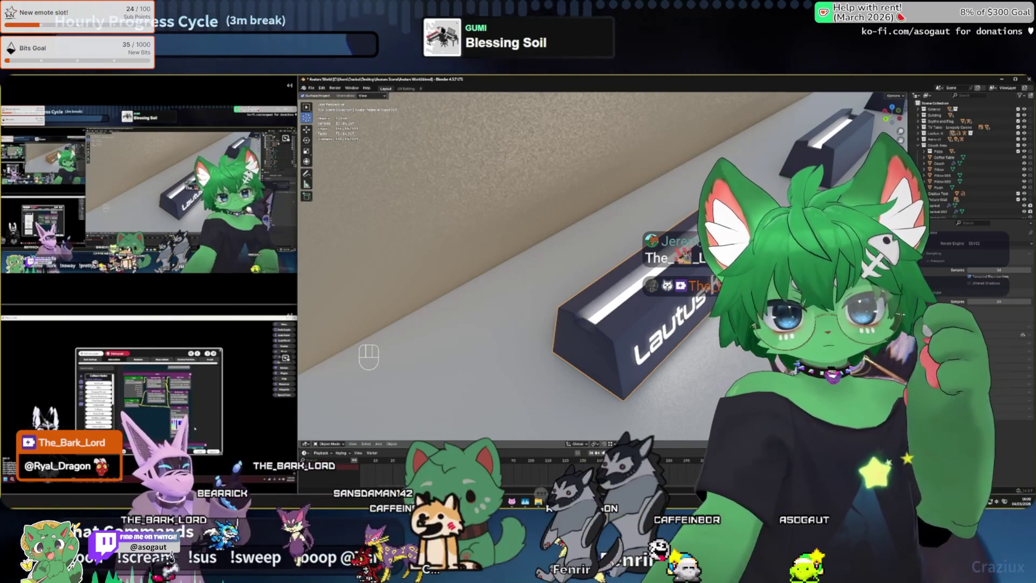
{"action": "key", "text": "alt+Tab"}
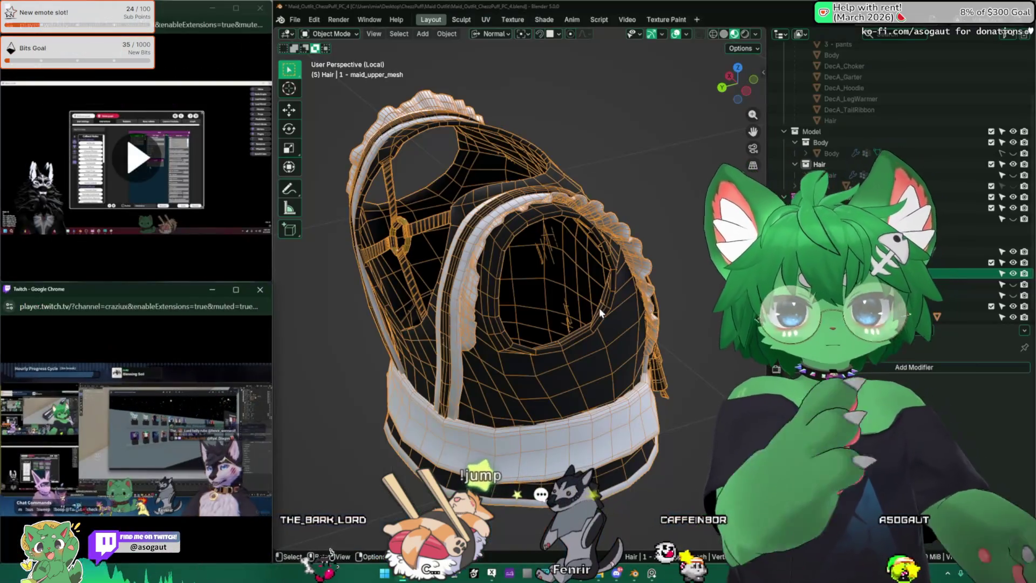
{"action": "middle_click_drag", "start_coordinate": [601, 313], "coordinate": [423, 177]}
Exit local view to show the whole outfit.
{"action": "scroll", "coordinate": [423, 177], "scroll_direction": "down", "scroll_amount": 3}
{"action": "middle_click_drag", "start_coordinate": [432, 216], "coordinate": [444, 232]}
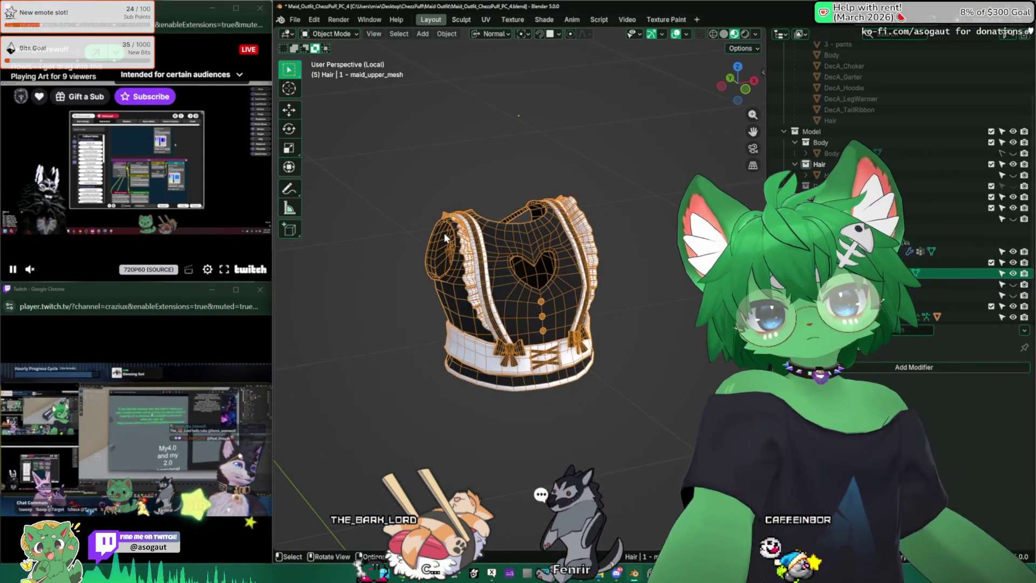
{"action": "key", "text": "KP_Divide"}
{"action": "middle_click_drag", "start_coordinate": [502, 246], "coordinate": [657, 237]}
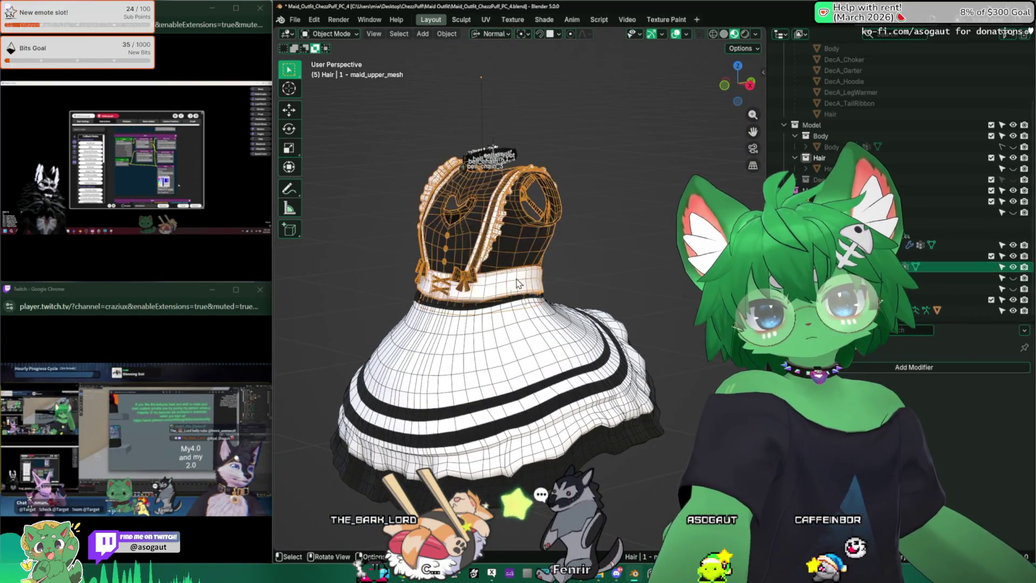
Repeatedly hide and reveal the bodice to inspect the skirt beneath it.
{"action": "key", "text": "h"}
{"action": "mouse_move", "coordinate": [473, 237]}
{"action": "middle_mouse_down"}
{"action": "mouse_move", "coordinate": [537, 247]}
{"action": "mouse_move", "coordinate": [517, 252]}
{"action": "mouse_move", "coordinate": [516, 318]}
{"action": "middle_mouse_up"}
{"action": "key", "text": "alt+h"}
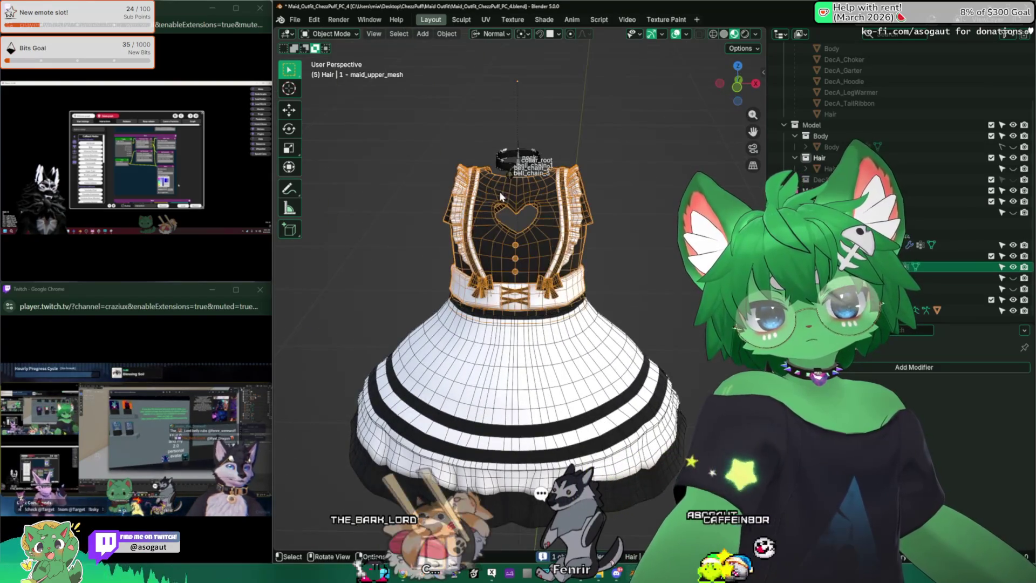
{"action": "key", "text": "h"}
{"action": "key", "text": "alt+h"}
{"action": "left_click", "coordinate": [516, 318], "text": "shift"}
{"action": "key", "text": "h"}
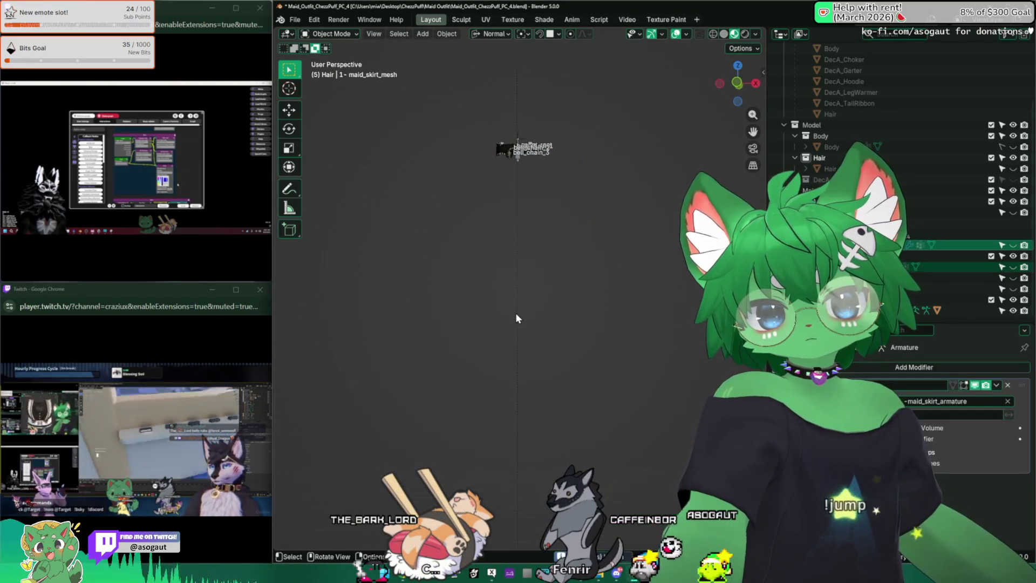
{"action": "key", "text": "alt+h"}
{"action": "left_click", "coordinate": [507, 216]}
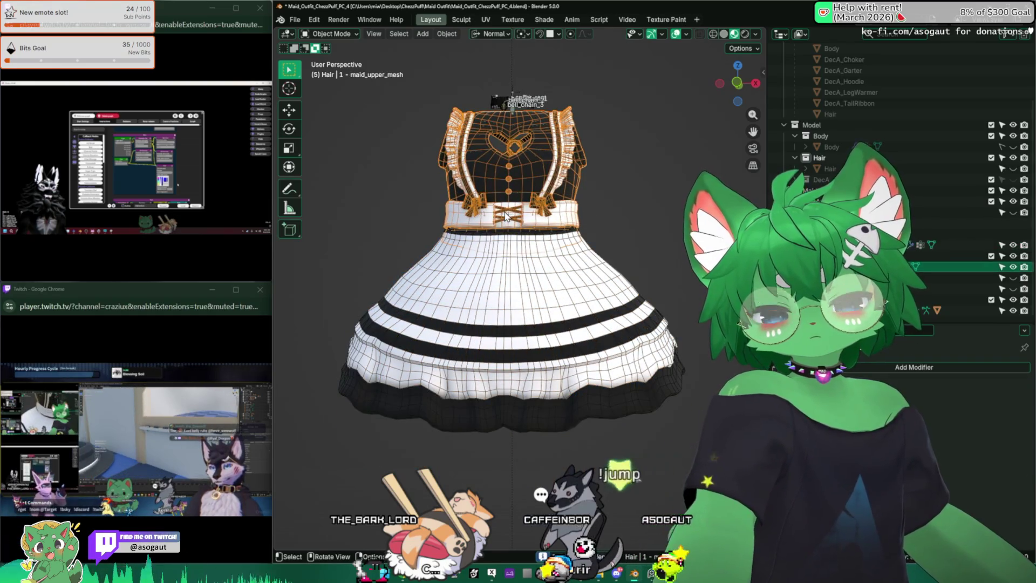
{"action": "scroll", "coordinate": [507, 217], "scroll_direction": "up", "scroll_amount": 4}
{"action": "key", "text": "h"}
{"action": "scroll", "coordinate": [507, 216], "scroll_direction": "down", "scroll_amount": 3}
{"action": "mouse_move", "coordinate": [507, 217]}
{"action": "middle_mouse_down"}
{"action": "mouse_move", "coordinate": [687, 262]}
{"action": "mouse_move", "coordinate": [511, 231]}
{"action": "mouse_move", "coordinate": [436, 232]}
{"action": "mouse_move", "coordinate": [523, 232]}
{"action": "mouse_move", "coordinate": [583, 253]}
{"action": "middle_mouse_up"}
{"action": "key", "text": "alt+h"}
{"action": "key", "text": "h"}
{"action": "key", "text": "alt+h"}
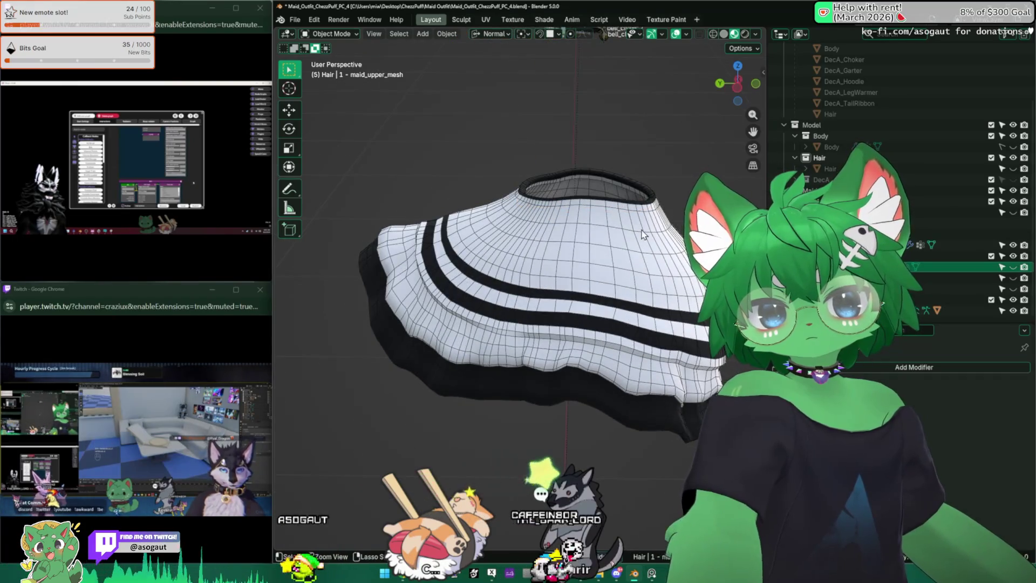
Select the skirt mesh and display the skirt armature's bones via its Outliner eye icon.
{"action": "left_click", "coordinate": [605, 268]}
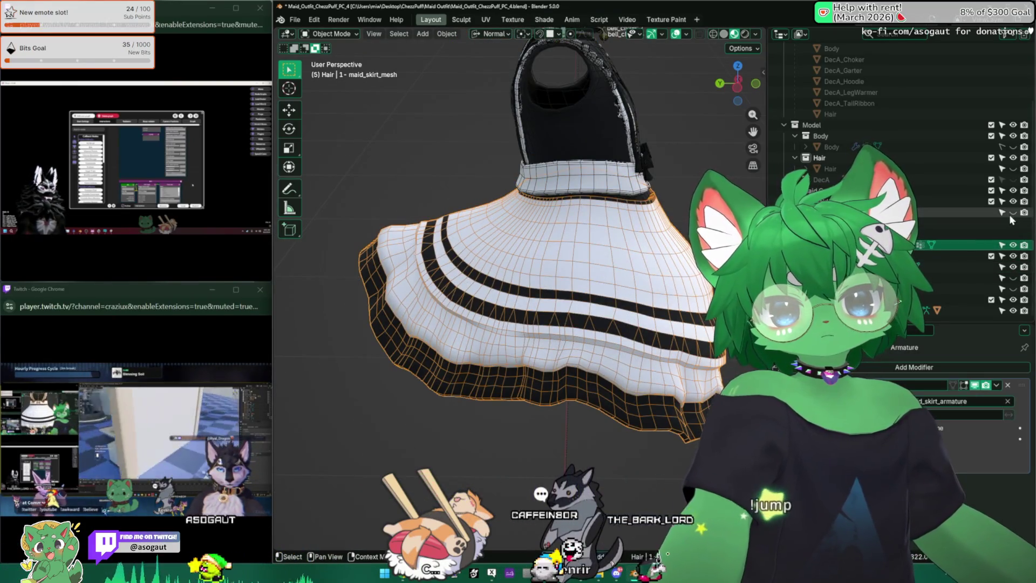
{"action": "left_click", "coordinate": [1013, 212]}
{"action": "mouse_move", "coordinate": [540, 281]}
{"action": "middle_mouse_down"}
{"action": "mouse_move", "coordinate": [496, 327]}
{"action": "mouse_move", "coordinate": [515, 125]}
{"action": "mouse_move", "coordinate": [917, 199]}
{"action": "middle_mouse_up"}
{"action": "left_click", "coordinate": [983, 277]}
Select maid_skirt_mesh and maid_upper_mesh in the Outliner, then the skirt mesh in the viewport.
{"action": "mouse_move", "coordinate": [594, 216]}
{"action": "middle_mouse_down"}
{"action": "mouse_move", "coordinate": [638, 210]}
{"action": "mouse_move", "coordinate": [474, 250]}
{"action": "middle_mouse_up"}
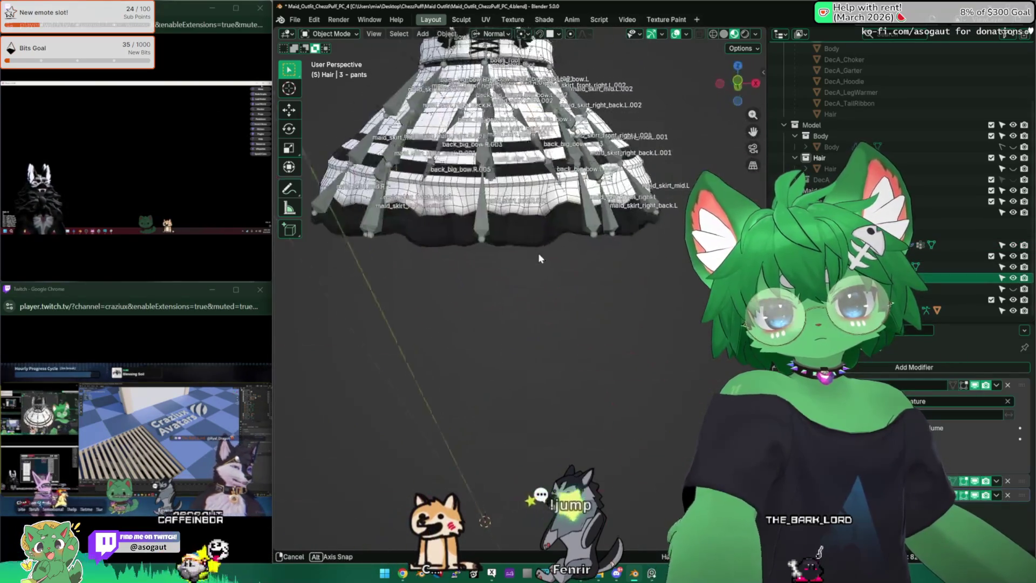
{"action": "left_click", "coordinate": [984, 245]}
{"action": "left_click", "coordinate": [983, 267]}
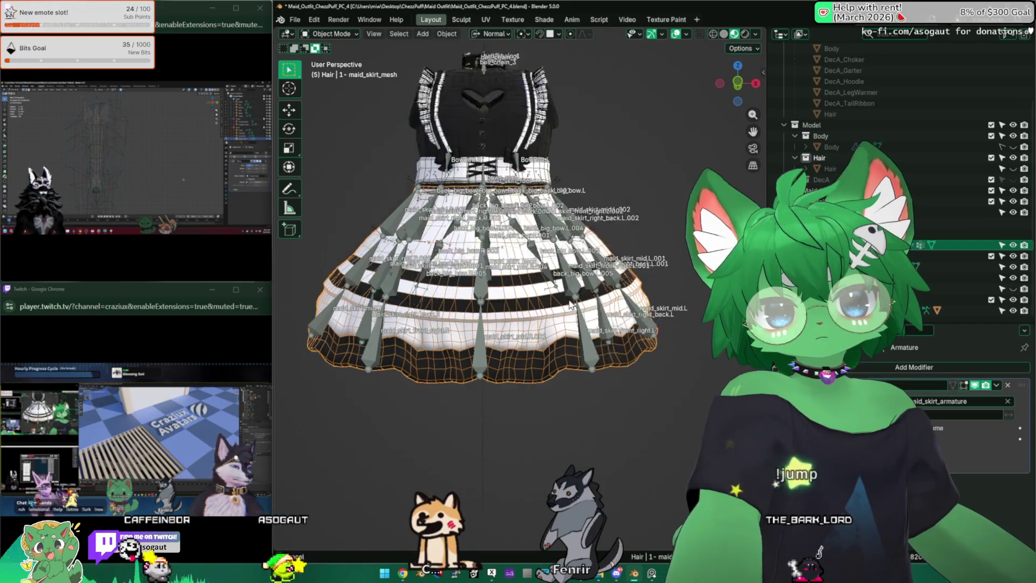
{"action": "left_click", "coordinate": [584, 429]}
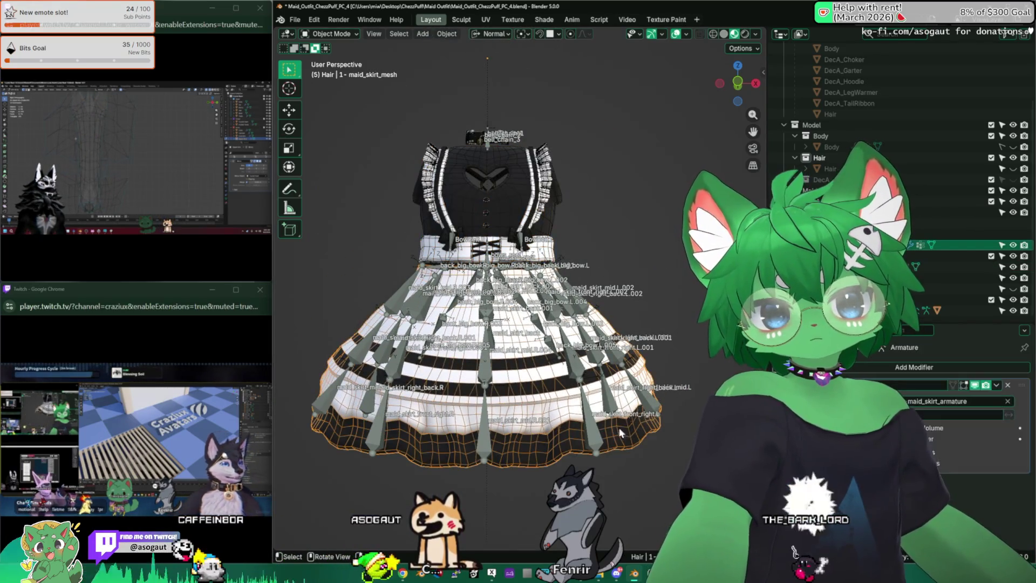
{"action": "mouse_move", "coordinate": [451, 305]}
{"action": "middle_mouse_down"}
{"action": "mouse_move", "coordinate": [410, 232]}
{"action": "mouse_move", "coordinate": [380, 275]}
{"action": "mouse_move", "coordinate": [382, 324]}
{"action": "mouse_move", "coordinate": [577, 309]}
{"action": "mouse_move", "coordinate": [577, 552]}
{"action": "middle_mouse_up"}
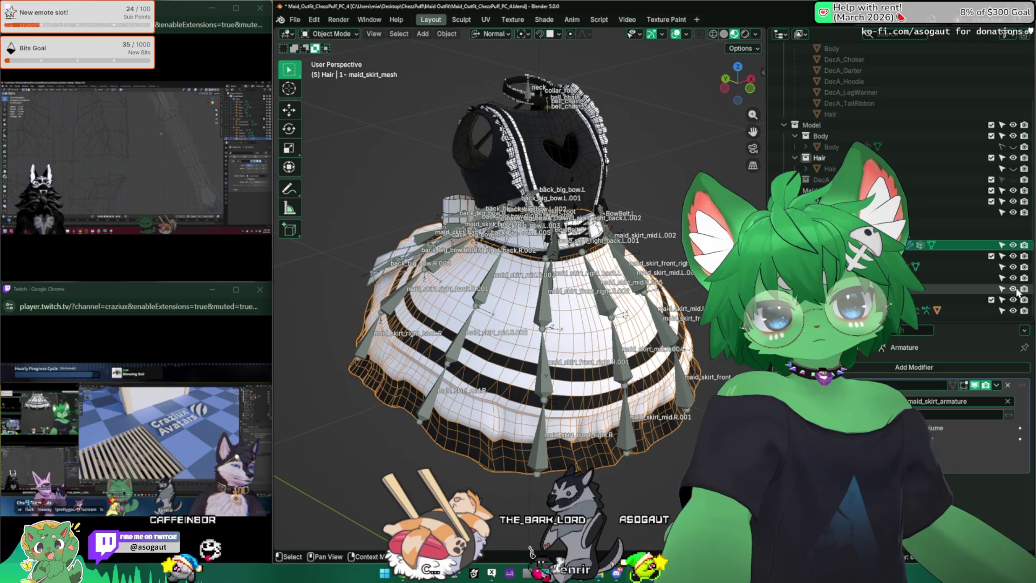
Select the BACK BOW and disable its selectability in the Outliner.
{"action": "left_click", "coordinate": [411, 238]}
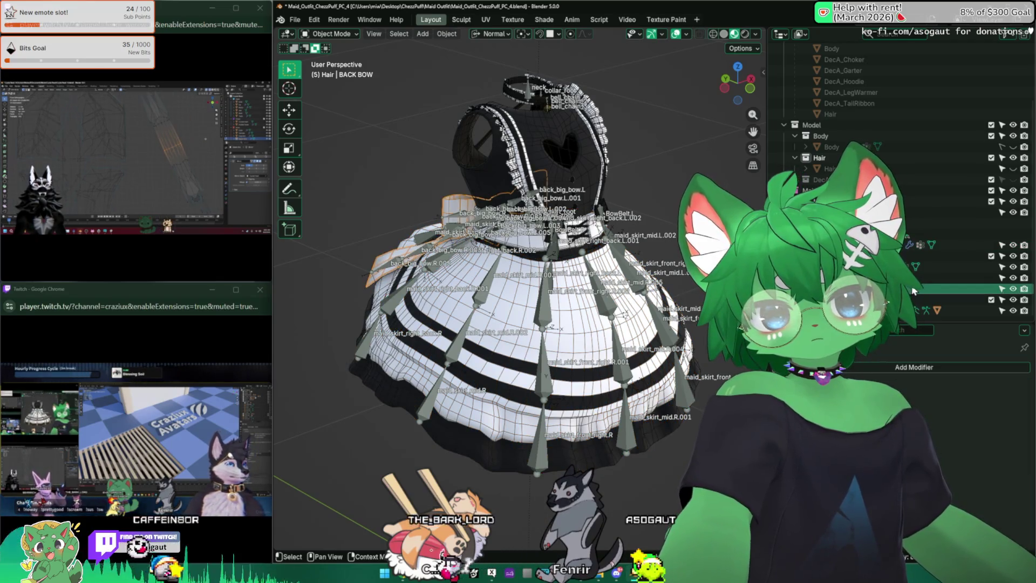
{"action": "left_click_drag", "start_coordinate": [475, 81], "coordinate": [609, 226]}
{"action": "key", "text": "ctrl+z"}
{"action": "middle_click_drag", "start_coordinate": [540, 324], "coordinate": [1008, 326]}
{"action": "left_click", "coordinate": [1003, 290]}
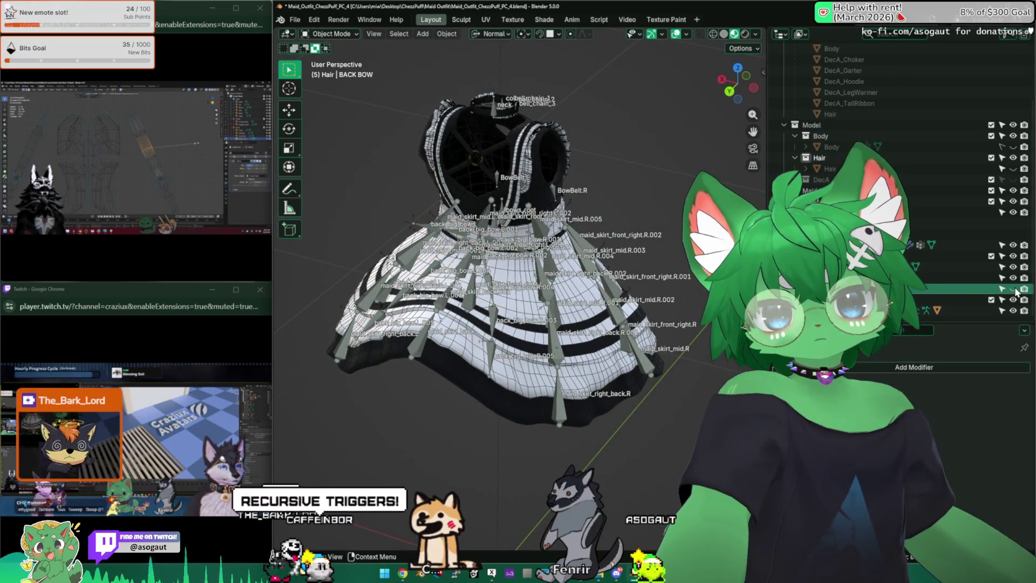
{"action": "middle_click_drag", "start_coordinate": [648, 324], "coordinate": [513, 324]}
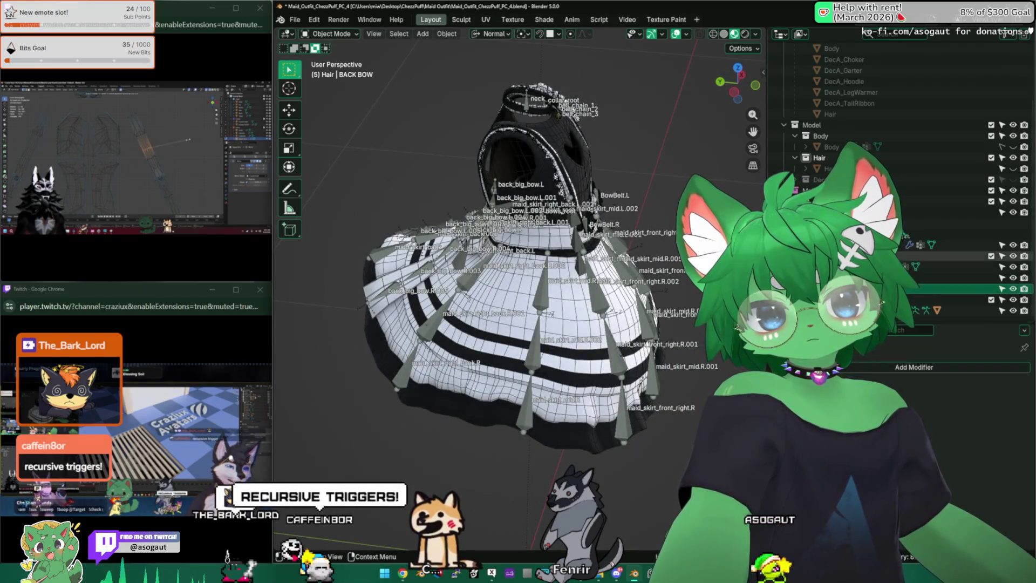
Select maid_skirt_armature and save the outfit file with Ctrl+S.
{"action": "left_click", "coordinate": [832, 201]}
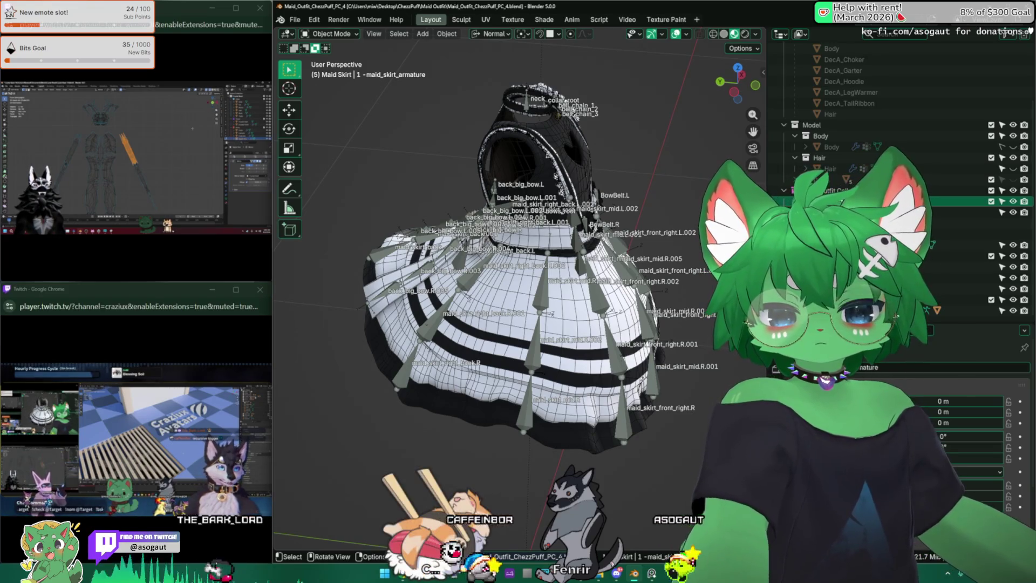
{"action": "key", "text": "ctrl+s"}
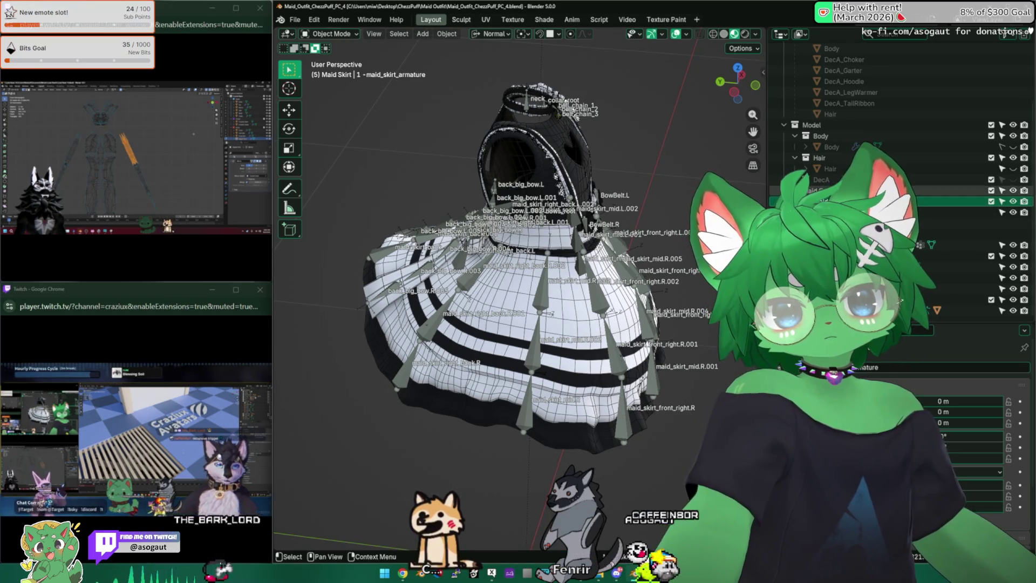
{"action": "mouse_move", "coordinate": [842, 350]}
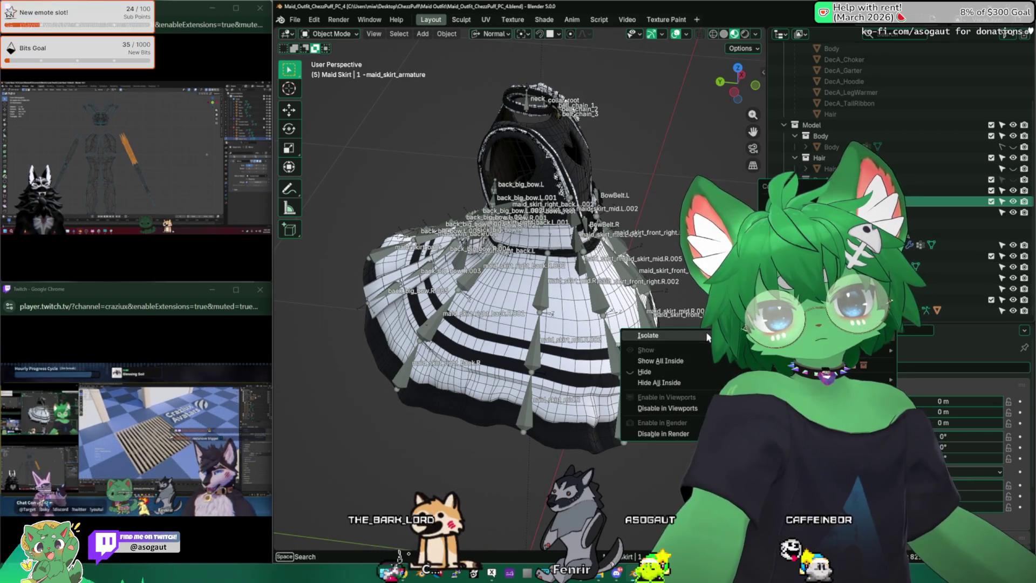
Isolate the skirt's collection and select the skirt mesh.
{"action": "left_click", "coordinate": [650, 335]}
{"action": "mouse_move", "coordinate": [661, 273]}
{"action": "middle_mouse_down"}
{"action": "mouse_move", "coordinate": [610, 299]}
{"action": "mouse_move", "coordinate": [612, 270]}
{"action": "middle_mouse_up"}
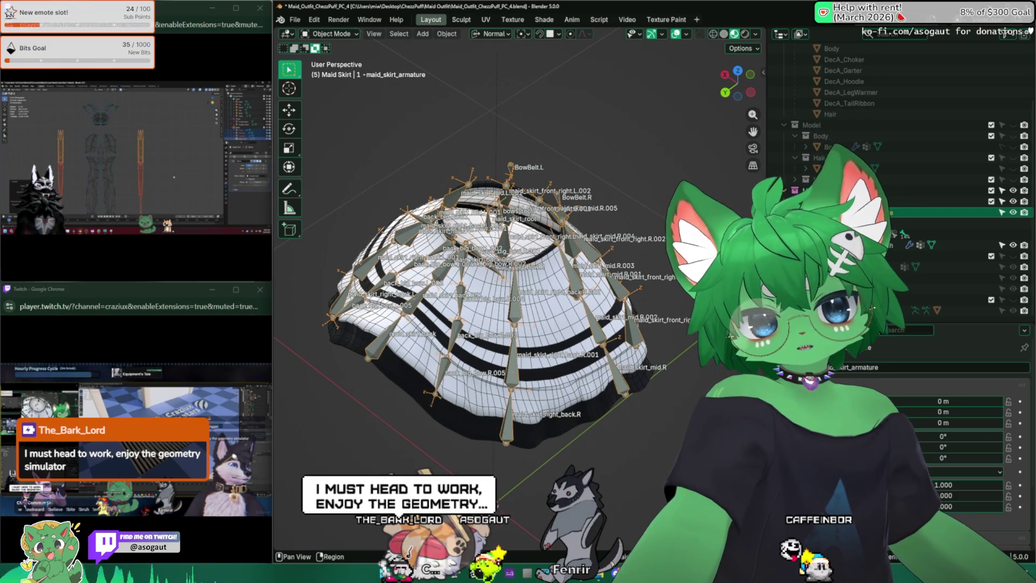
{"action": "left_click", "coordinate": [635, 336]}
{"action": "mouse_move", "coordinate": [634, 336]}
{"action": "middle_mouse_down"}
{"action": "mouse_move", "coordinate": [610, 332]}
{"action": "mouse_move", "coordinate": [556, 359]}
{"action": "middle_mouse_up"}
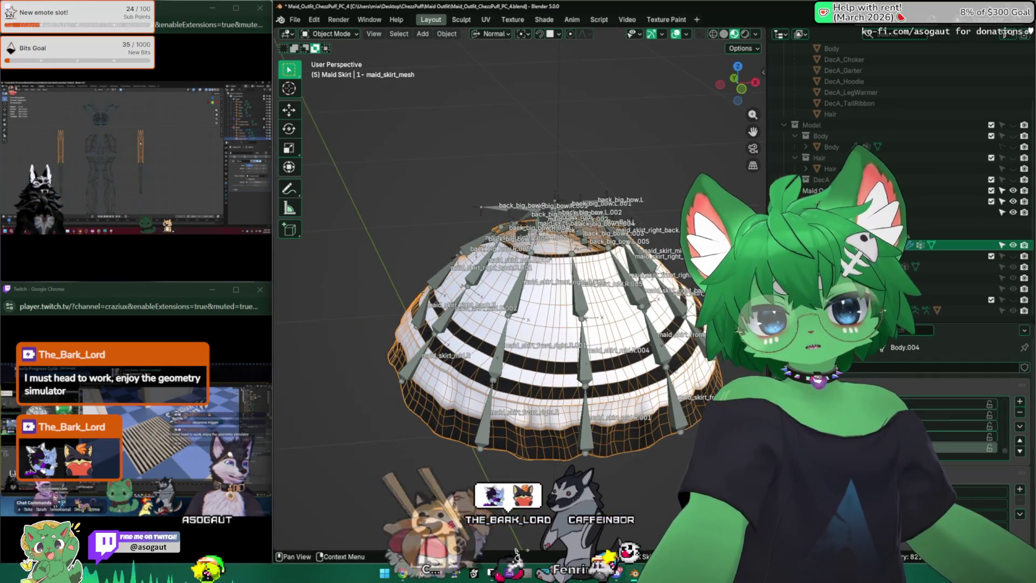
Delete all unlocked vertex groups from the skirt mesh via Vertex Group Specials.
{"action": "left_click", "coordinate": [1020, 426]}
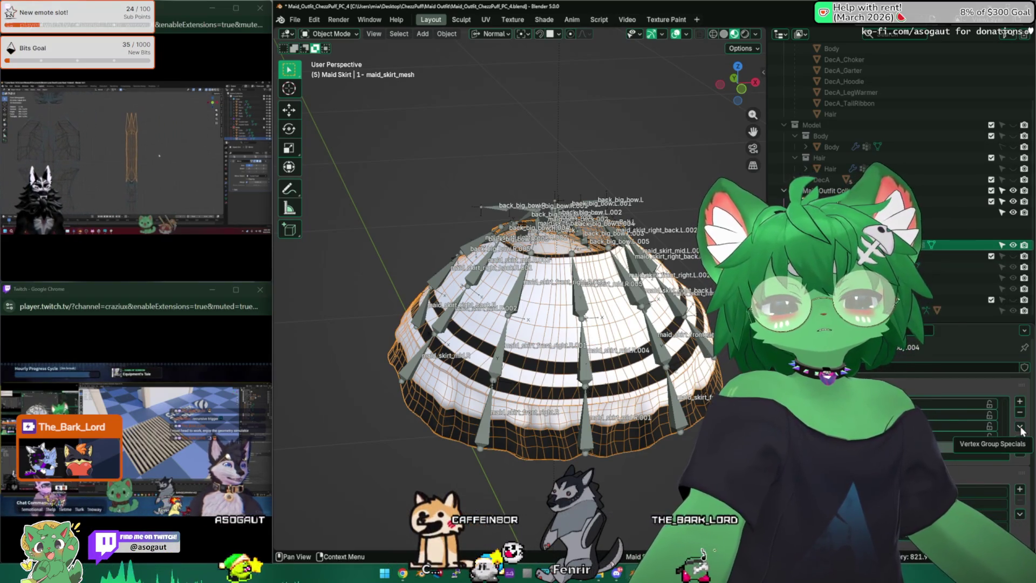
{"action": "left_click", "coordinate": [1021, 427]}
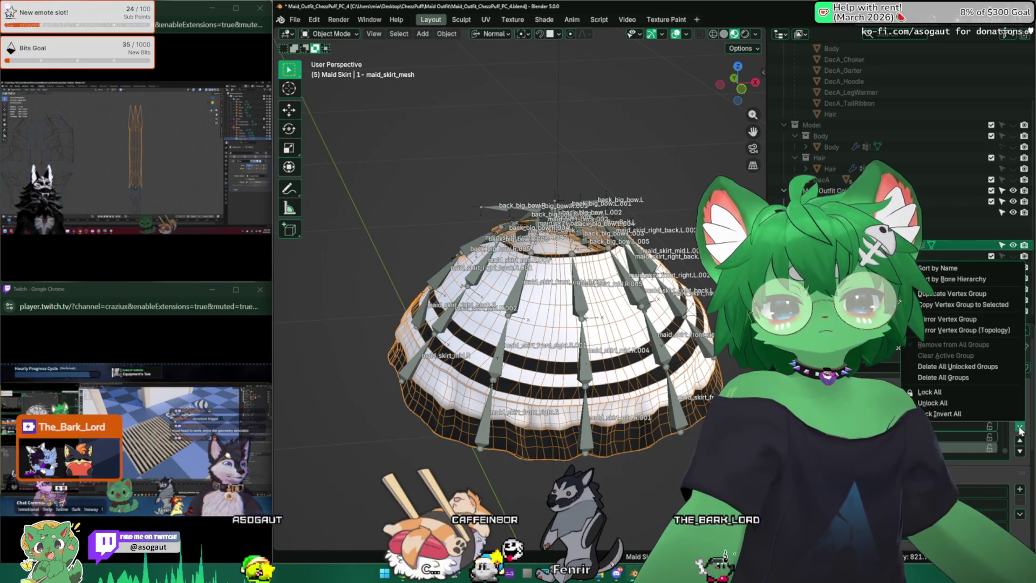
{"action": "left_click", "coordinate": [976, 369]}
{"action": "mouse_move", "coordinate": [643, 292]}
{"action": "middle_mouse_down"}
{"action": "mouse_move", "coordinate": [643, 326]}
{"action": "mouse_move", "coordinate": [626, 308]}
{"action": "mouse_move", "coordinate": [637, 324]}
{"action": "mouse_move", "coordinate": [576, 322]}
{"action": "mouse_move", "coordinate": [619, 310]}
{"action": "middle_mouse_up"}
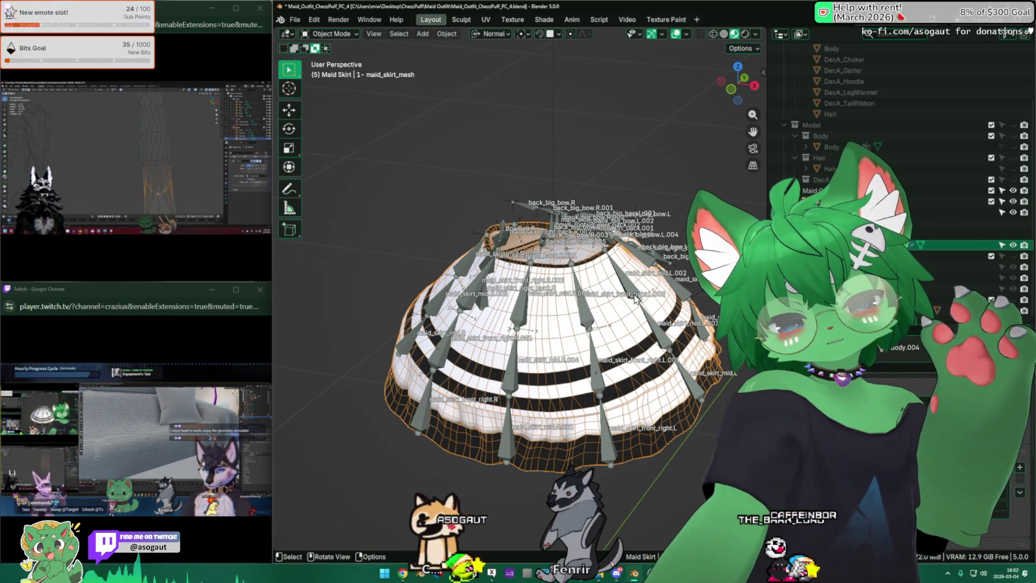
Select the skirt armature and remove a bone collection with the minus button.
{"action": "middle_click_drag", "start_coordinate": [635, 299], "coordinate": [604, 311]}
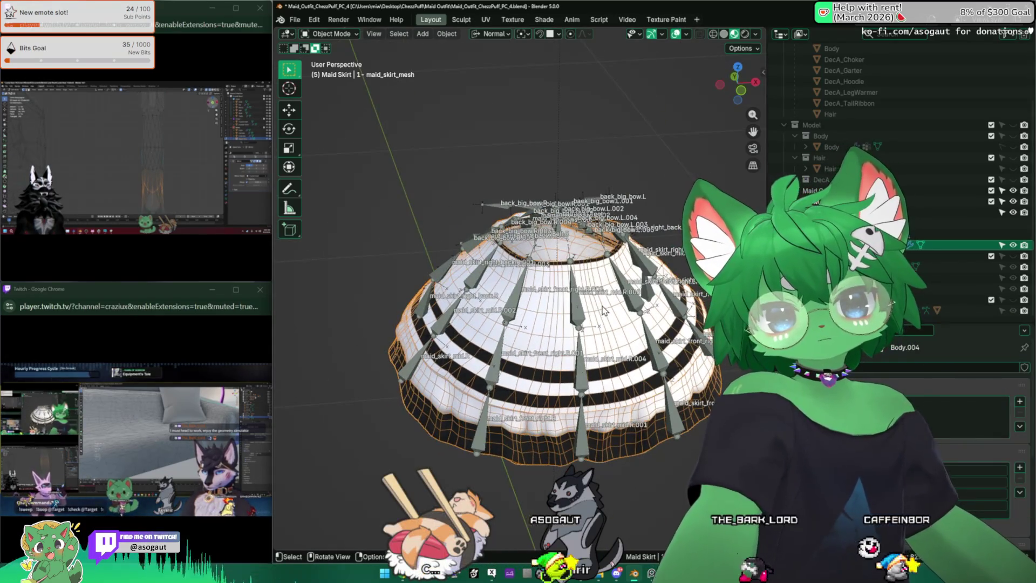
{"action": "left_click", "coordinate": [577, 311]}
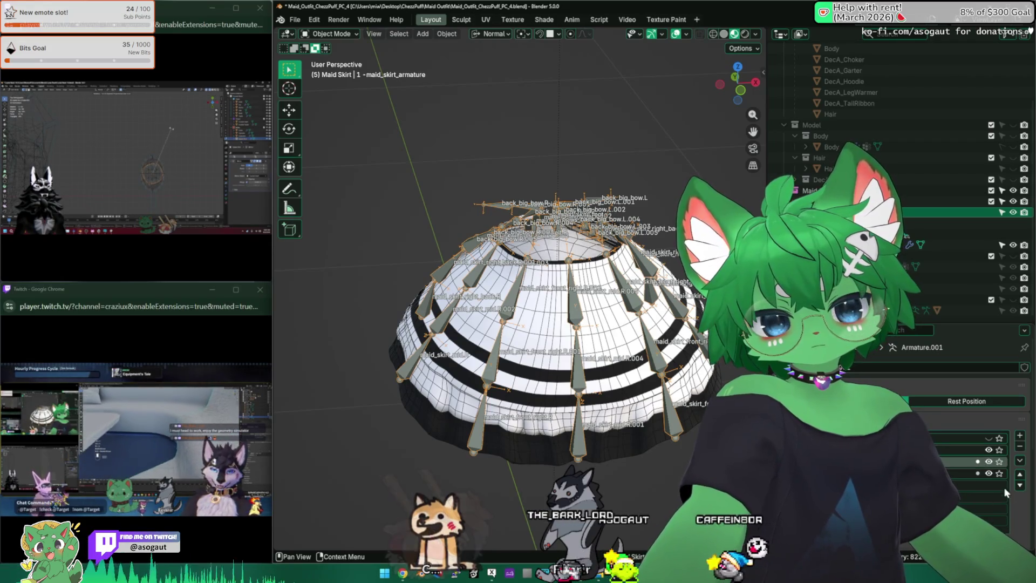
{"action": "left_click", "coordinate": [986, 464]}
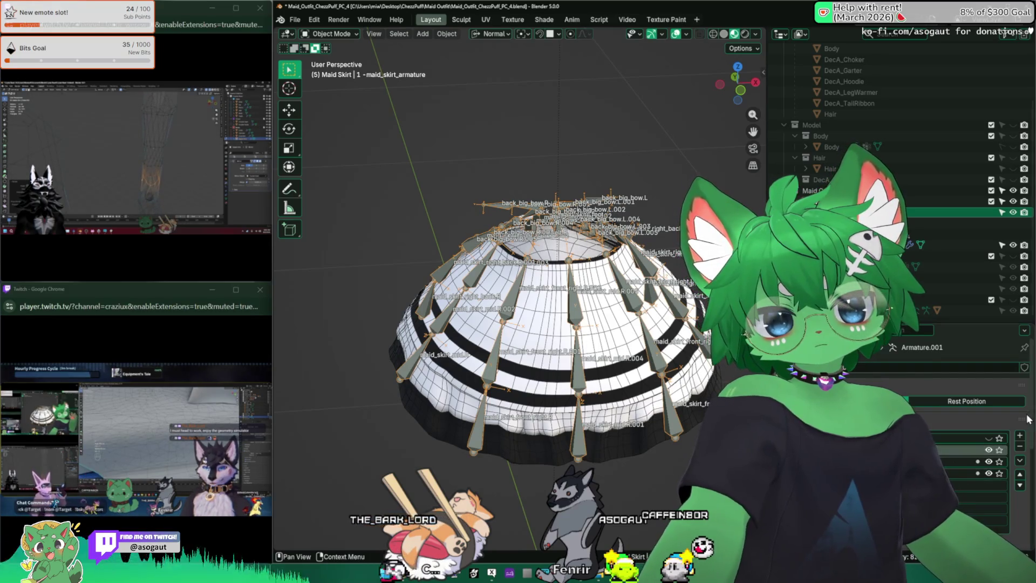
{"action": "mouse_move", "coordinate": [621, 313]}
{"action": "middle_mouse_down"}
{"action": "mouse_move", "coordinate": [578, 275]}
{"action": "mouse_move", "coordinate": [642, 324]}
{"action": "middle_mouse_up"}
{"action": "scroll", "coordinate": [623, 308], "scroll_direction": "up", "scroll_amount": 2}
{"action": "left_click", "coordinate": [1018, 453]}
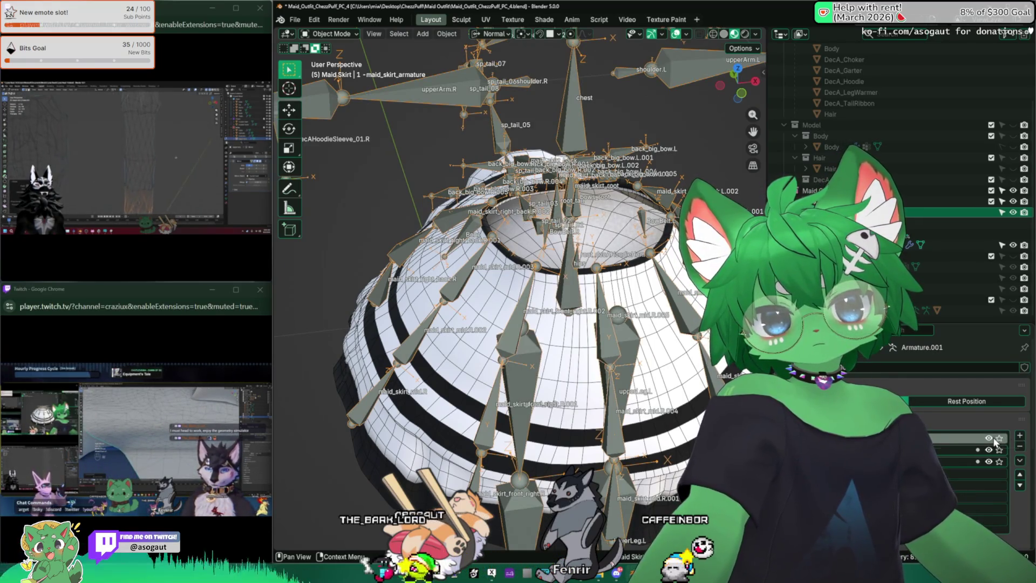
{"action": "scroll", "coordinate": [515, 232], "scroll_direction": "down", "scroll_amount": 5}
{"action": "middle_click_drag", "start_coordinate": [515, 254], "coordinate": [515, 232]}
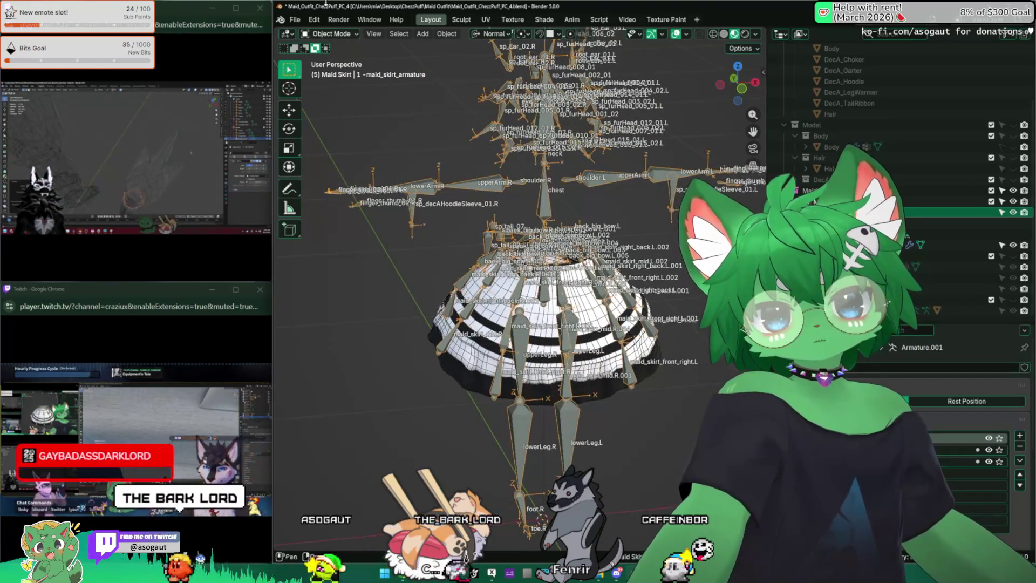
Revert the file to its last save, then select the skirt armature and skirt mesh.
{"action": "left_click", "coordinate": [295, 19]}
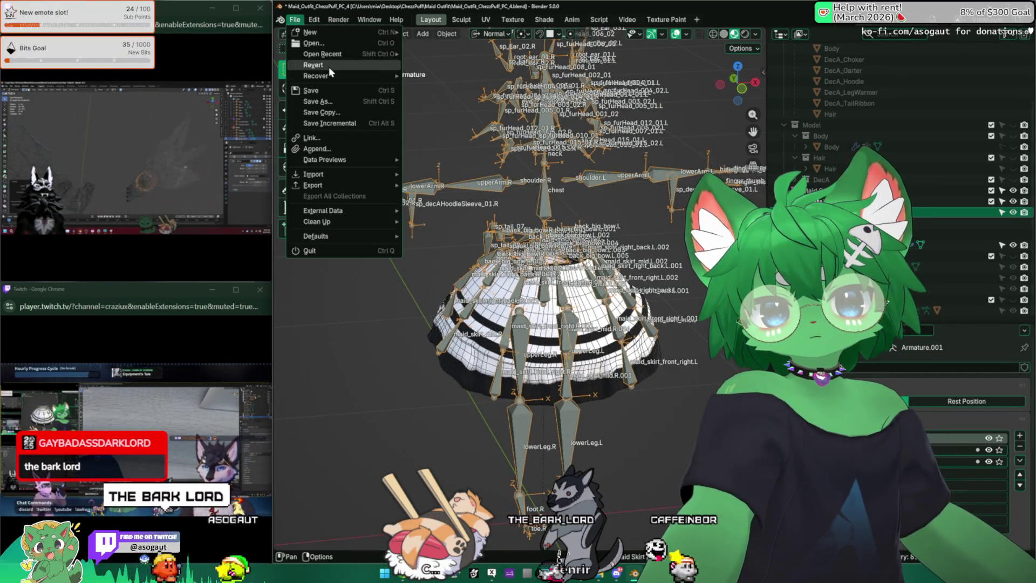
{"action": "left_click", "coordinate": [329, 66]}
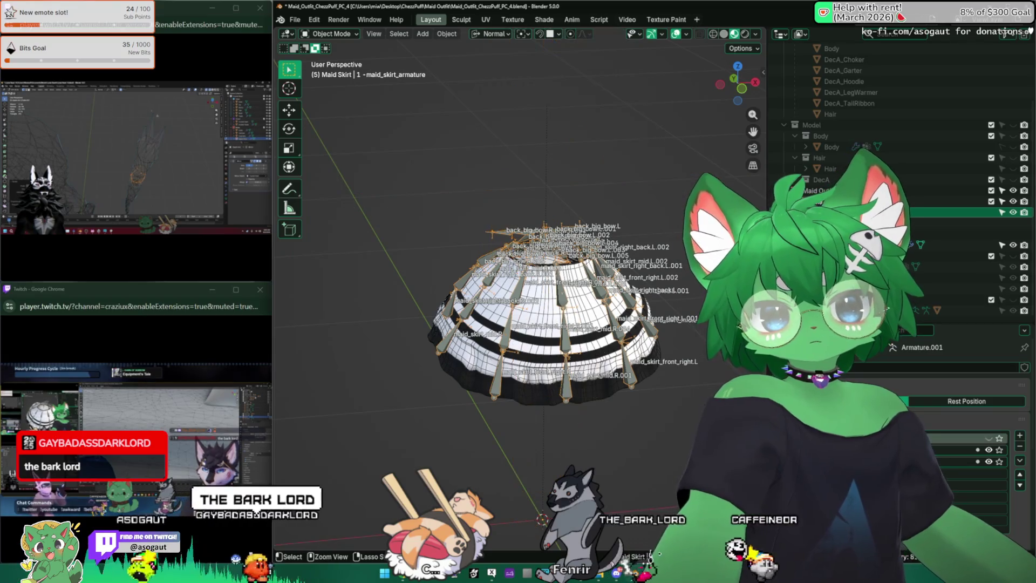
{"action": "left_click", "coordinate": [680, 402]}
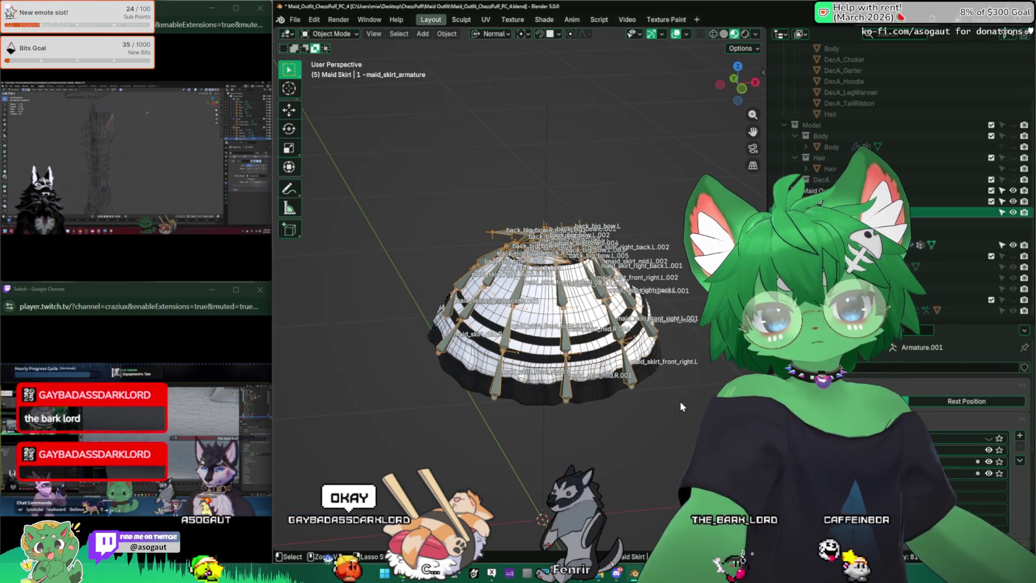
{"action": "middle_click_drag", "start_coordinate": [669, 364], "coordinate": [734, 373]}
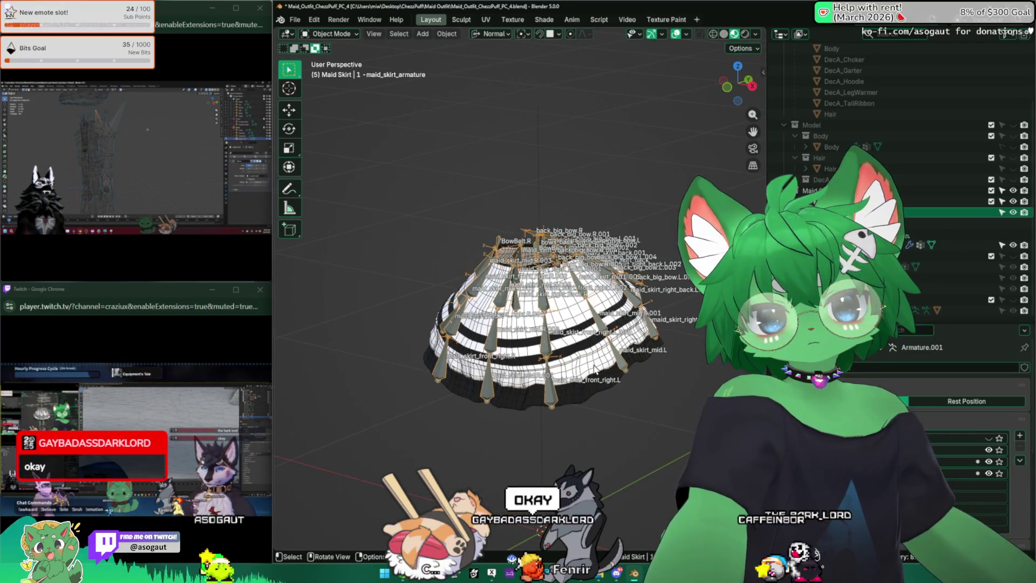
{"action": "left_click", "coordinate": [874, 244]}
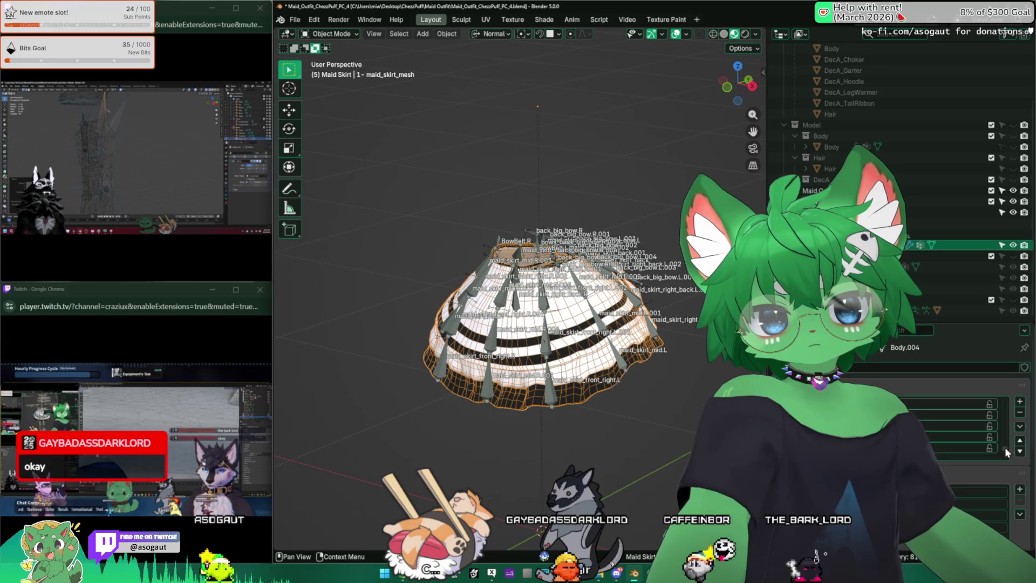
Zoom in on the skirt mesh and rotate it slightly with R.
{"action": "mouse_move", "coordinate": [545, 319]}
{"action": "middle_mouse_down"}
{"action": "mouse_move", "coordinate": [551, 280]}
{"action": "mouse_move", "coordinate": [547, 313]}
{"action": "mouse_move", "coordinate": [545, 291]}
{"action": "middle_mouse_up"}
{"action": "scroll", "coordinate": [544, 289], "scroll_direction": "up", "scroll_amount": 3}
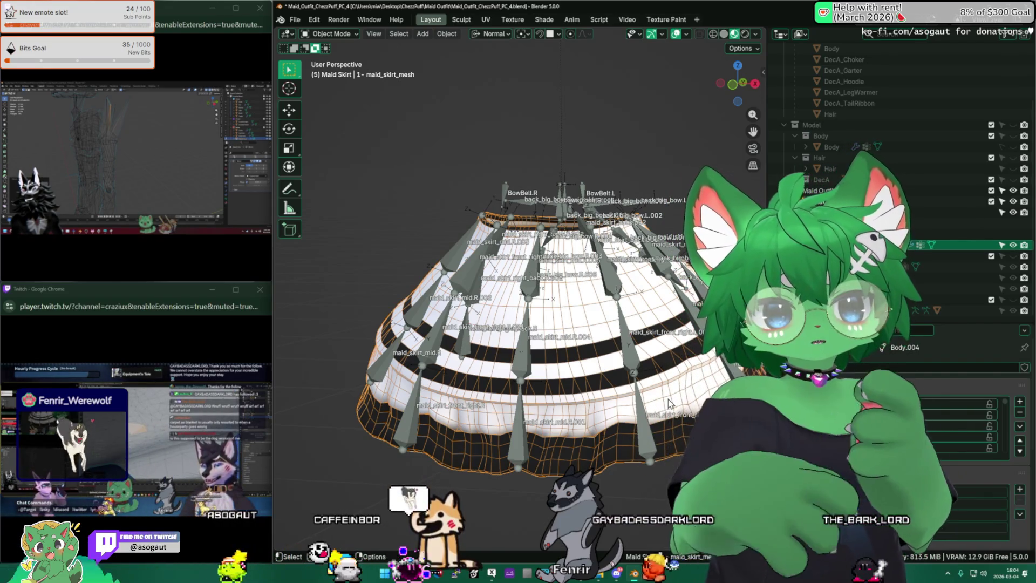
{"action": "key", "text": "r"}
{"action": "left_click", "coordinate": [594, 311]}
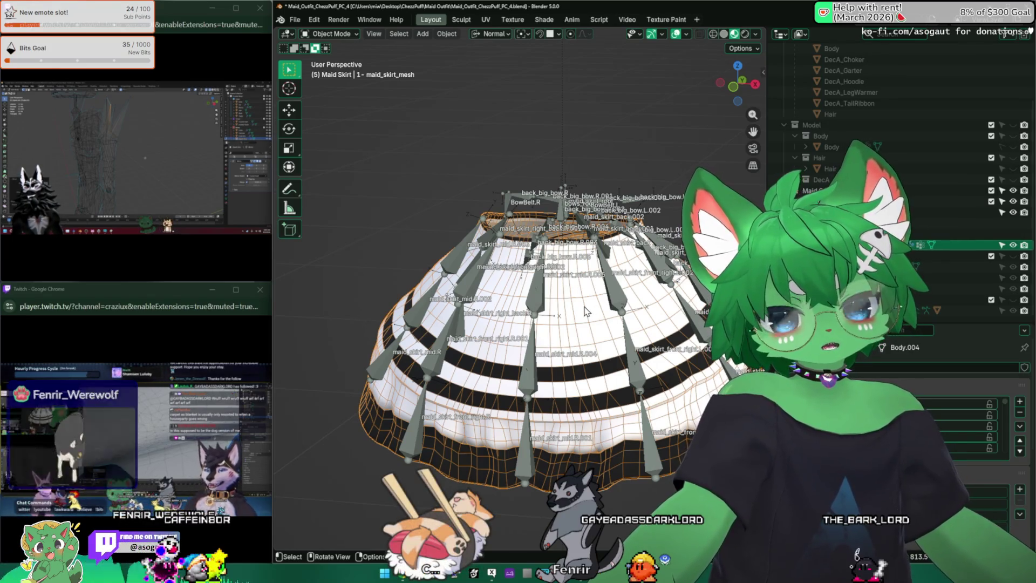
{"action": "middle_click_drag", "start_coordinate": [631, 263], "coordinate": [535, 277]}
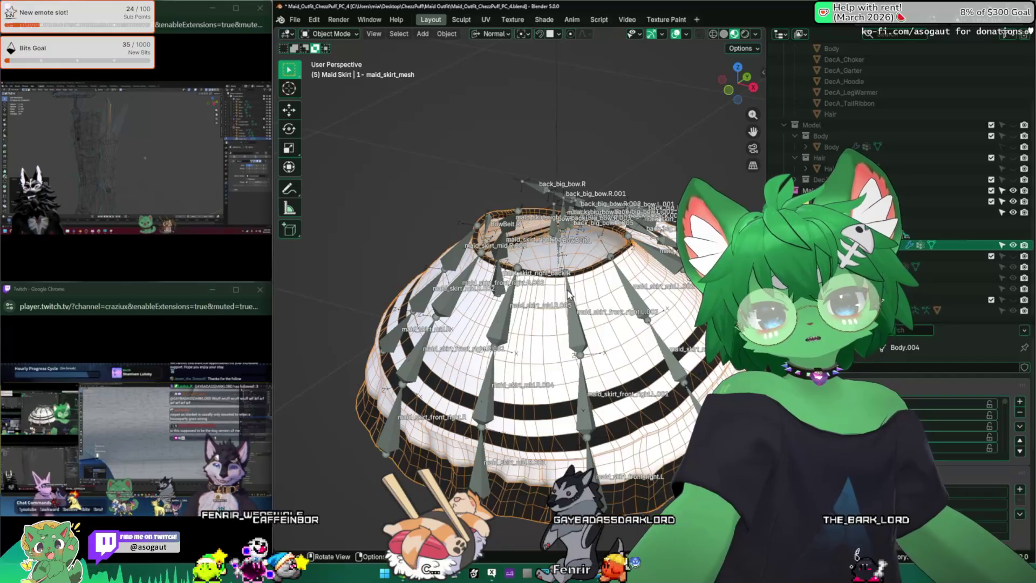
From a front view, select the skirt armature and hide its body and most skirt bone collections.
{"action": "key", "text": "KP_1"}
{"action": "right_click", "coordinate": [532, 277]}
{"action": "left_click", "coordinate": [918, 212]}
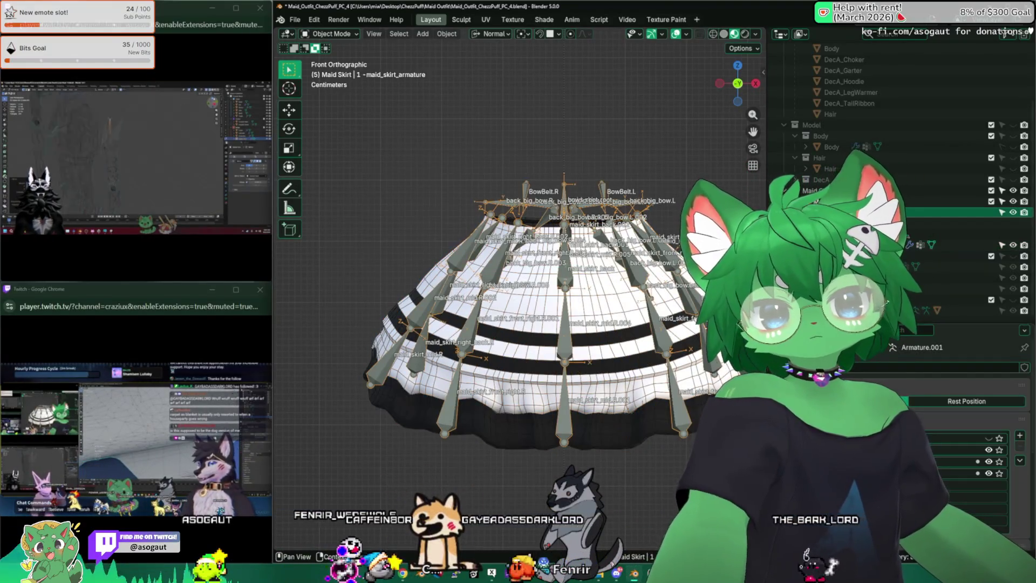
{"action": "left_click", "coordinate": [966, 438]}
{"action": "left_click", "coordinate": [990, 450]}
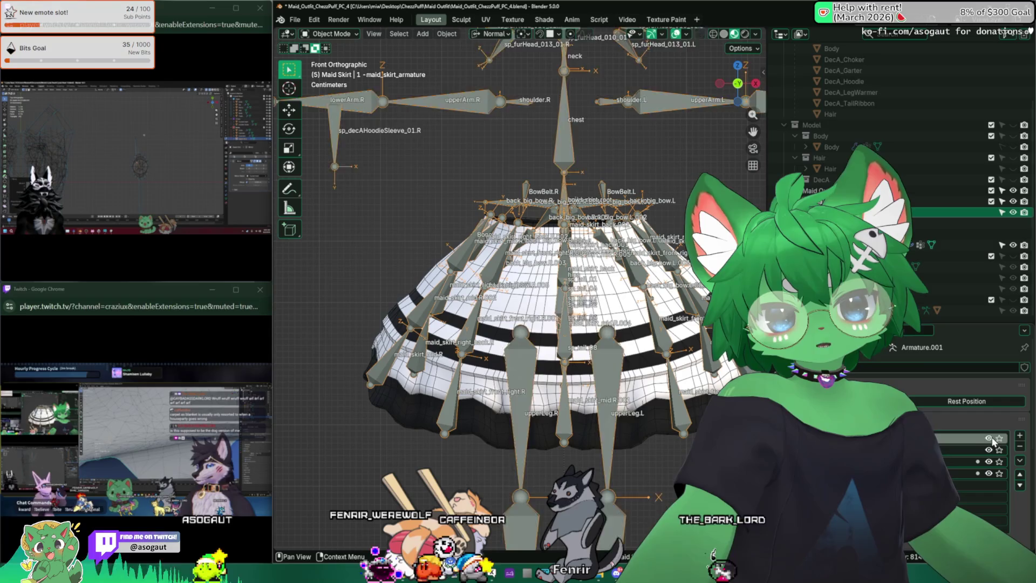
{"action": "left_click", "coordinate": [991, 451]}
{"action": "left_click", "coordinate": [989, 473]}
Re-show the skirt bones, briefly hide all but bows_root, then reveal the bow bones again.
{"action": "middle_click_drag", "start_coordinate": [621, 356], "coordinate": [629, 367]}
{"action": "scroll", "coordinate": [637, 351], "scroll_direction": "up", "scroll_amount": 3}
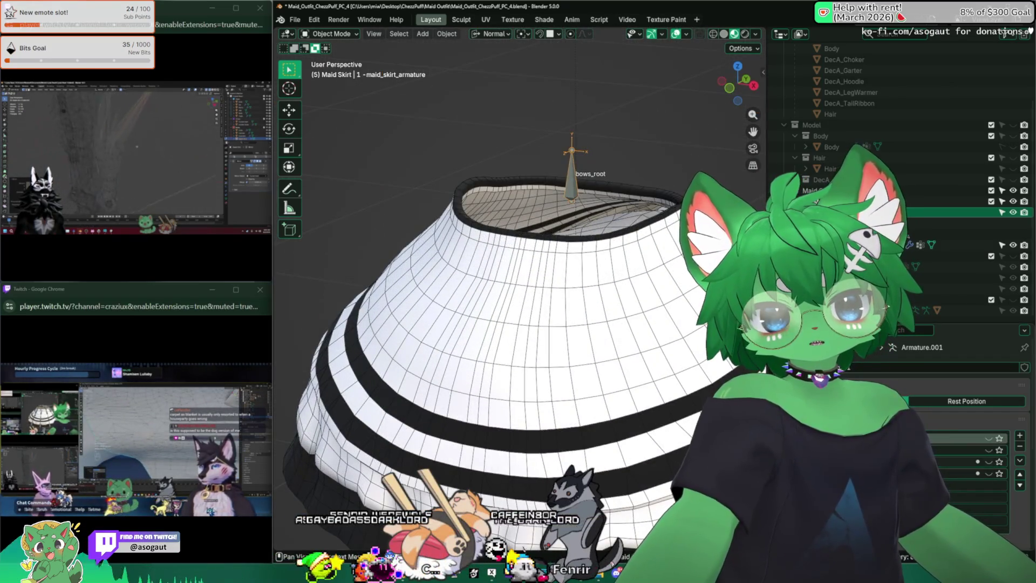
{"action": "left_click", "coordinate": [989, 473]}
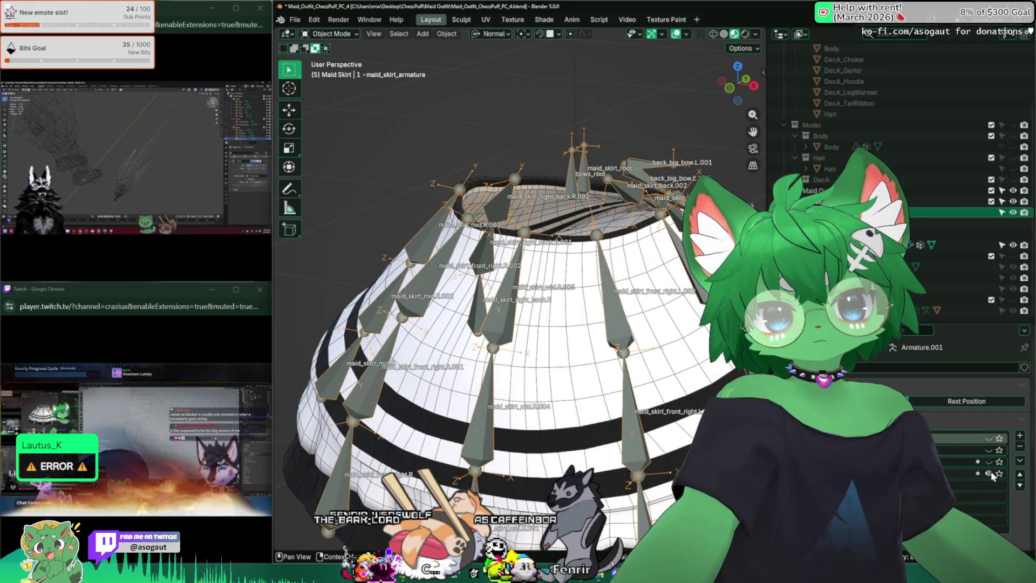
{"action": "left_click", "coordinate": [990, 463]}
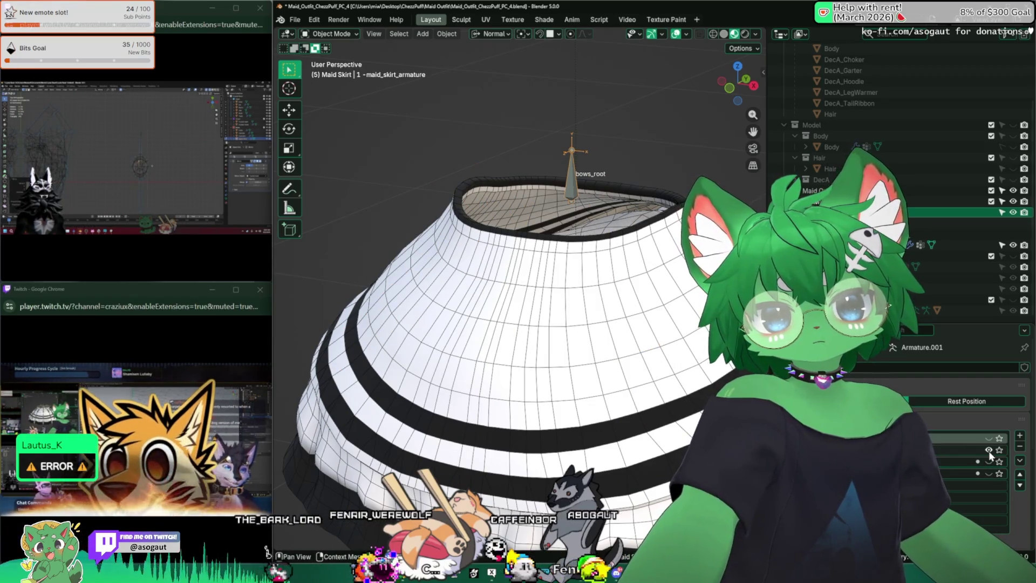
{"action": "mouse_move", "coordinate": [540, 280]}
{"action": "middle_mouse_down"}
{"action": "mouse_move", "coordinate": [499, 273]}
{"action": "mouse_move", "coordinate": [556, 305]}
{"action": "mouse_move", "coordinate": [573, 342]}
{"action": "mouse_move", "coordinate": [577, 319]}
{"action": "middle_mouse_up"}
{"action": "scroll", "coordinate": [499, 272], "scroll_direction": "up", "scroll_amount": 3}
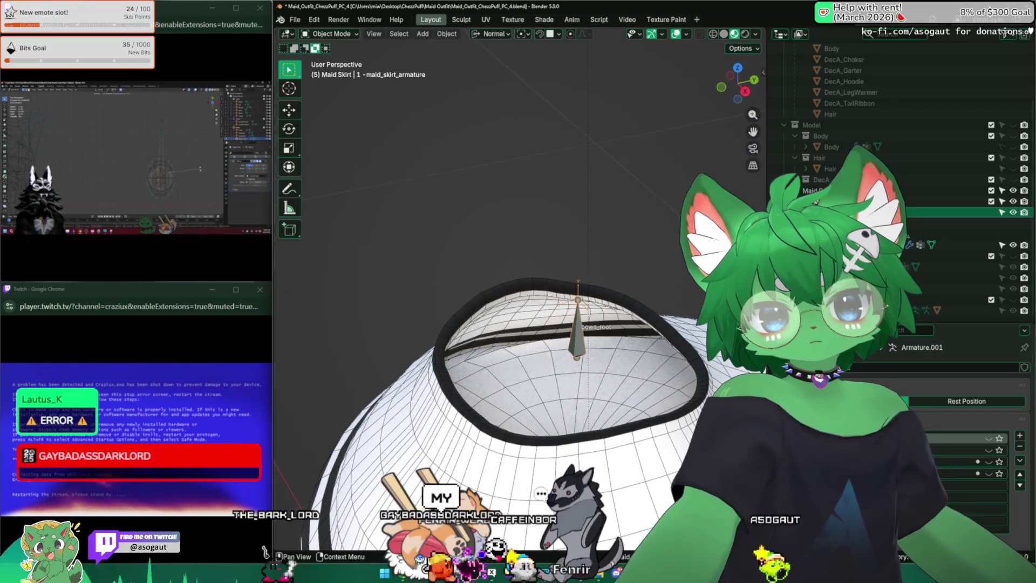
{"action": "left_click", "coordinate": [989, 462]}
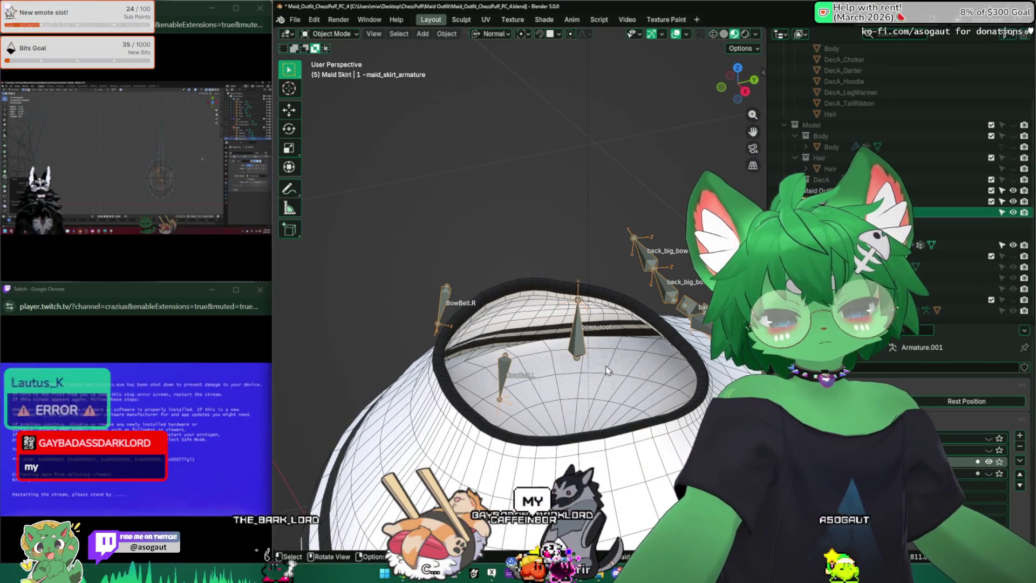
Check the armature in Edit Mode, then in Object Mode toggle bone collections back to visible.
{"action": "key", "text": "Tab"}
{"action": "middle_click_drag", "start_coordinate": [578, 333], "coordinate": [586, 308]}
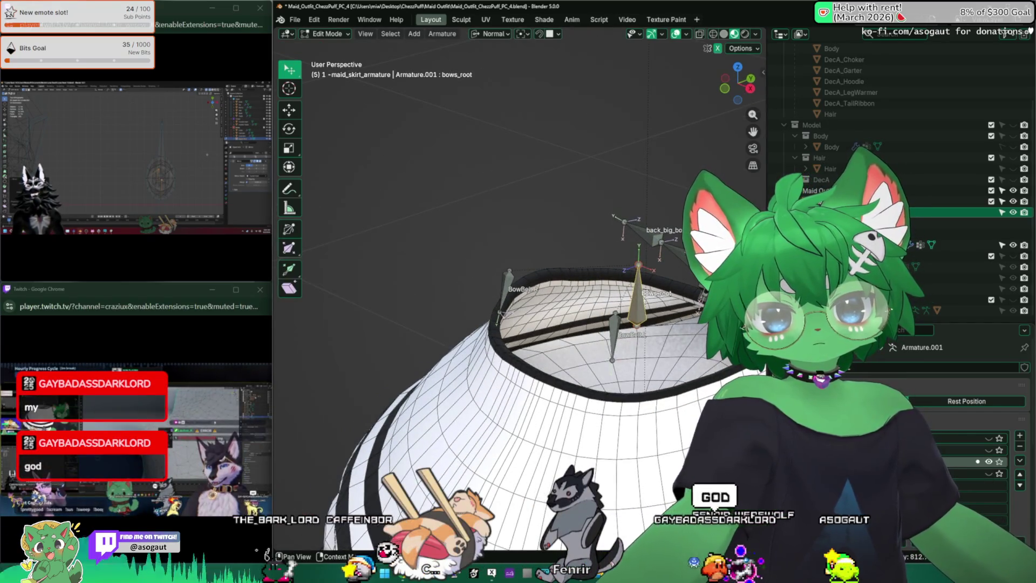
{"action": "key", "text": "Tab"}
{"action": "left_click", "coordinate": [990, 463]}
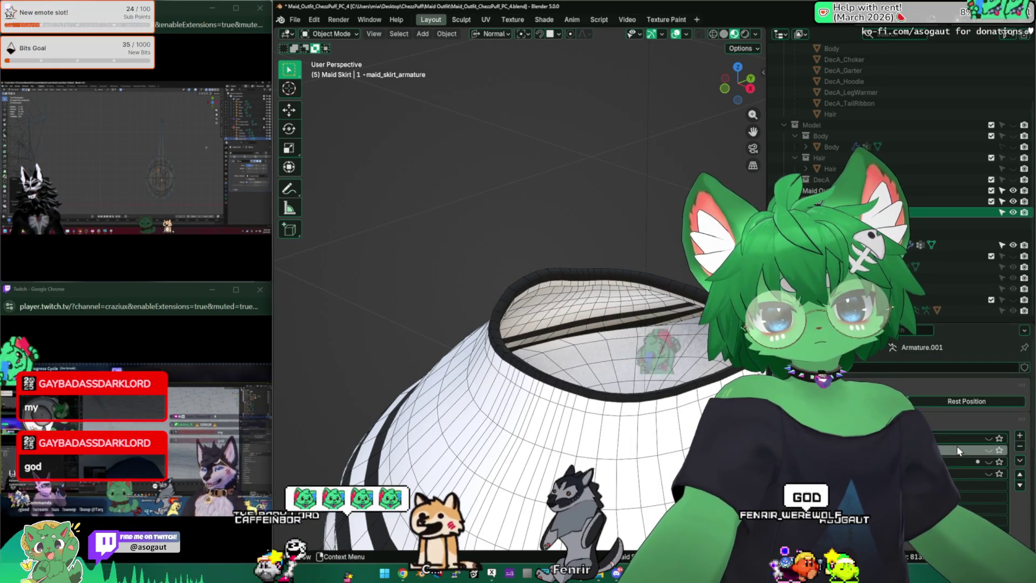
{"action": "left_click", "coordinate": [990, 452]}
{"action": "left_click", "coordinate": [990, 460]}
{"action": "left_click", "coordinate": [990, 461]}
{"action": "mouse_move", "coordinate": [506, 313]}
{"action": "middle_mouse_down"}
{"action": "mouse_move", "coordinate": [612, 308]}
{"action": "mouse_move", "coordinate": [608, 323]}
{"action": "mouse_move", "coordinate": [445, 322]}
{"action": "middle_mouse_up"}
In Edit Mode, inspect the back bow bones back_big_bow.L.001 and back_big_bow.L.003.
{"action": "key", "text": "Tab"}
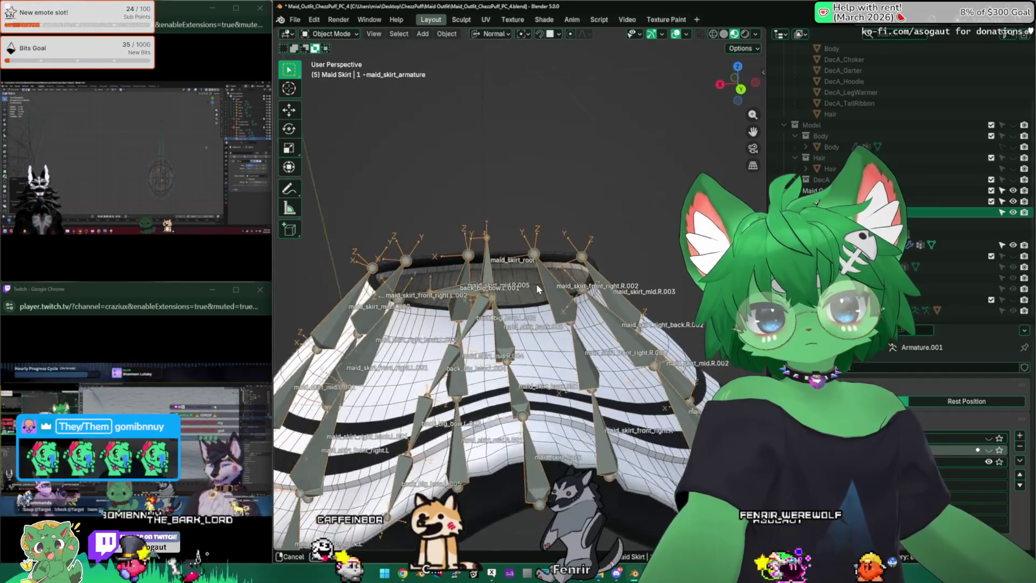
{"action": "scroll", "coordinate": [578, 283], "scroll_direction": "up", "scroll_amount": 5}
{"action": "left_click", "coordinate": [579, 283]}
{"action": "middle_click_drag", "start_coordinate": [652, 298], "coordinate": [586, 299], "text": "shift"}
{"action": "scroll", "coordinate": [540, 324], "scroll_direction": "down", "scroll_amount": 3}
{"action": "mouse_move", "coordinate": [540, 323]}
{"action": "middle_mouse_down"}
{"action": "mouse_move", "coordinate": [539, 303]}
{"action": "mouse_move", "coordinate": [540, 346]}
{"action": "mouse_move", "coordinate": [583, 309]}
{"action": "mouse_move", "coordinate": [633, 318]}
{"action": "middle_mouse_up"}
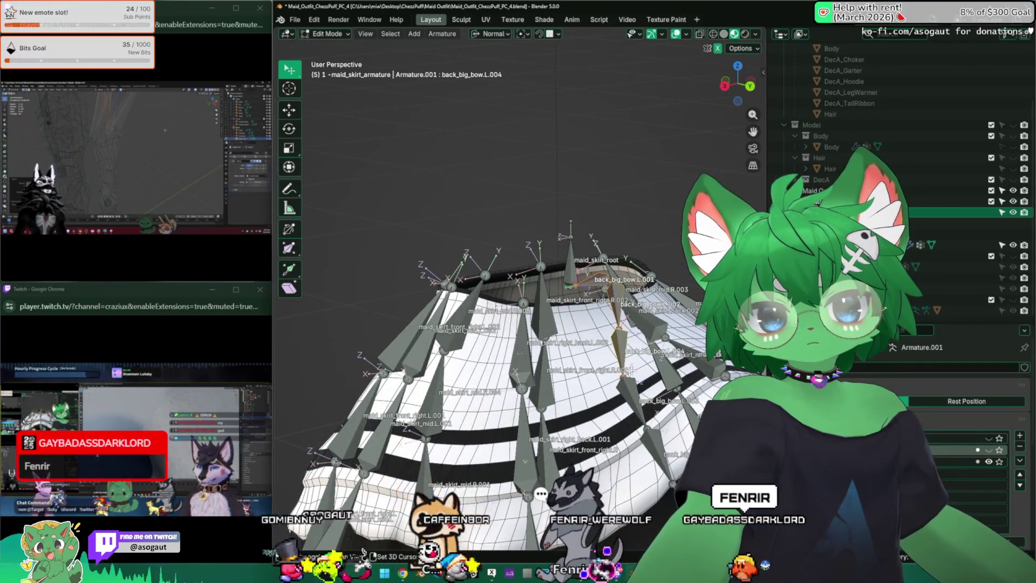
{"action": "left_click", "coordinate": [646, 440]}
{"action": "middle_click_drag", "start_coordinate": [646, 440], "coordinate": [682, 434]}
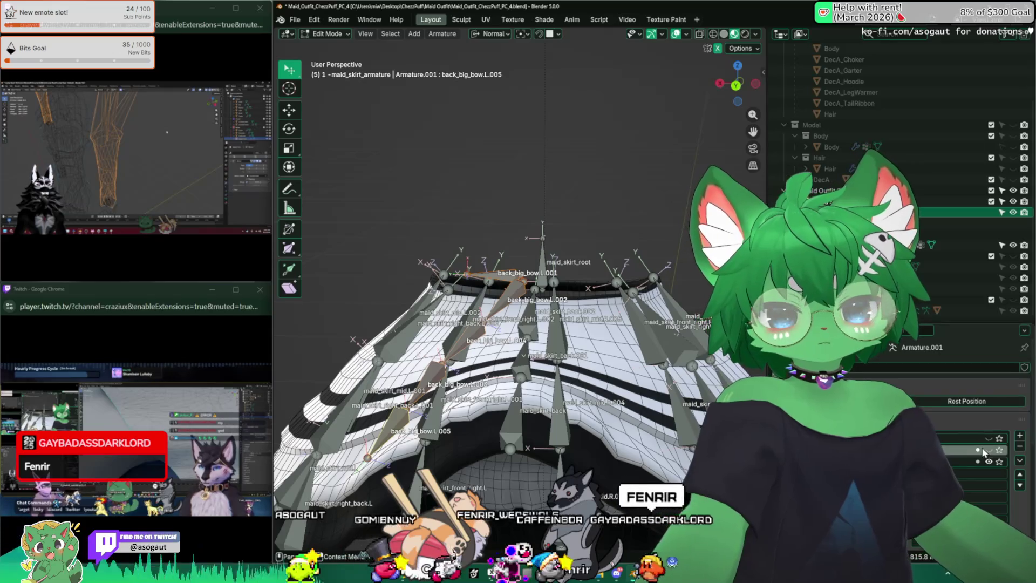
{"action": "scroll", "coordinate": [999, 475], "scroll_direction": "down", "scroll_amount": 1}
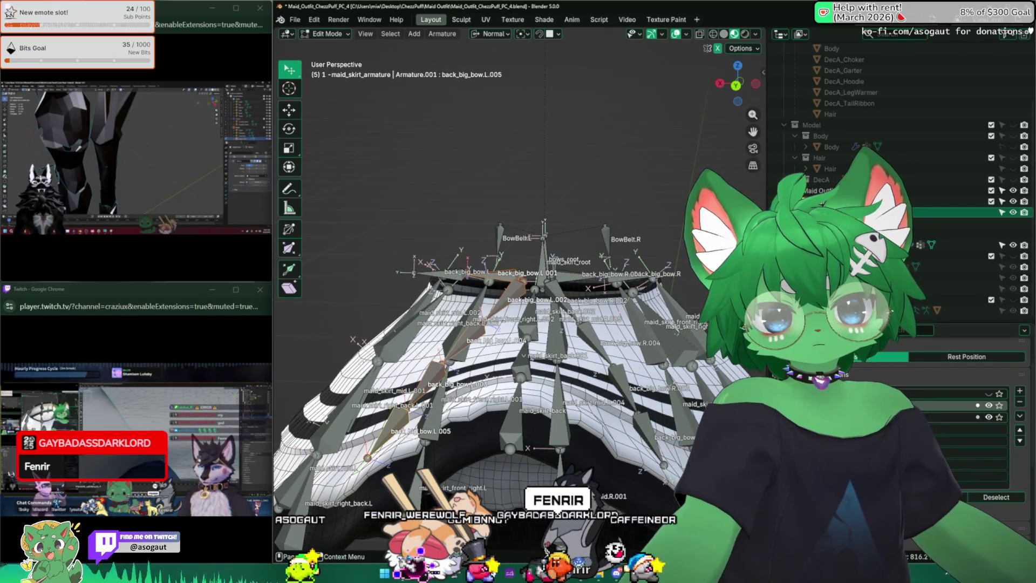
In Object Mode, hide the bow bone collection and show the skirt bone collection.
{"action": "left_click", "coordinate": [989, 405]}
{"action": "middle_click_drag", "start_coordinate": [540, 324], "coordinate": [572, 367]}
{"action": "key", "text": "Tab"}
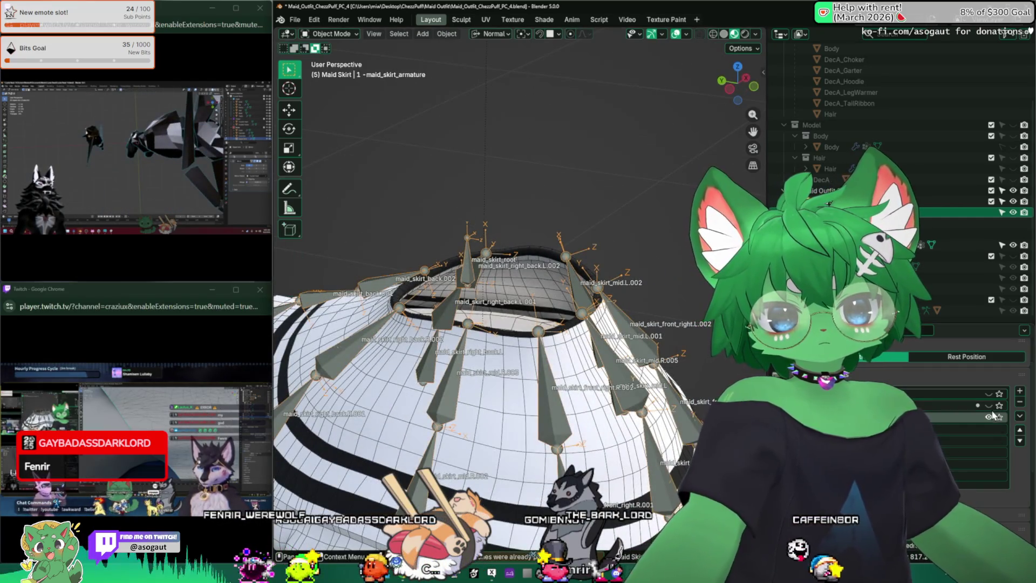
{"action": "left_click", "coordinate": [989, 416]}
{"action": "left_click", "coordinate": [989, 405]}
{"action": "mouse_move", "coordinate": [626, 302]}
{"action": "middle_mouse_down"}
{"action": "mouse_move", "coordinate": [661, 307]}
{"action": "mouse_move", "coordinate": [594, 293]}
{"action": "mouse_move", "coordinate": [620, 367]}
{"action": "mouse_move", "coordinate": [626, 297]}
{"action": "mouse_move", "coordinate": [663, 319]}
{"action": "mouse_move", "coordinate": [659, 307]}
{"action": "mouse_move", "coordinate": [567, 305]}
{"action": "middle_mouse_up"}
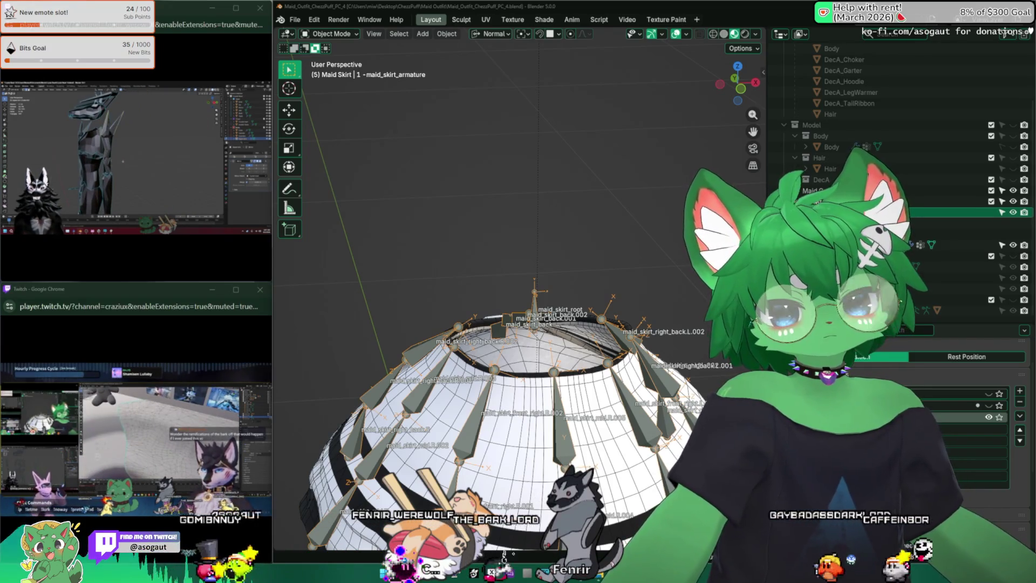
Turn on bone Axes and set the armature's Display As to Envelope.
{"action": "mouse_move", "coordinate": [540, 238]}
{"action": "middle_mouse_down"}
{"action": "mouse_move", "coordinate": [542, 253]}
{"action": "mouse_move", "coordinate": [526, 75]}
{"action": "mouse_move", "coordinate": [540, 178]}
{"action": "middle_mouse_up"}
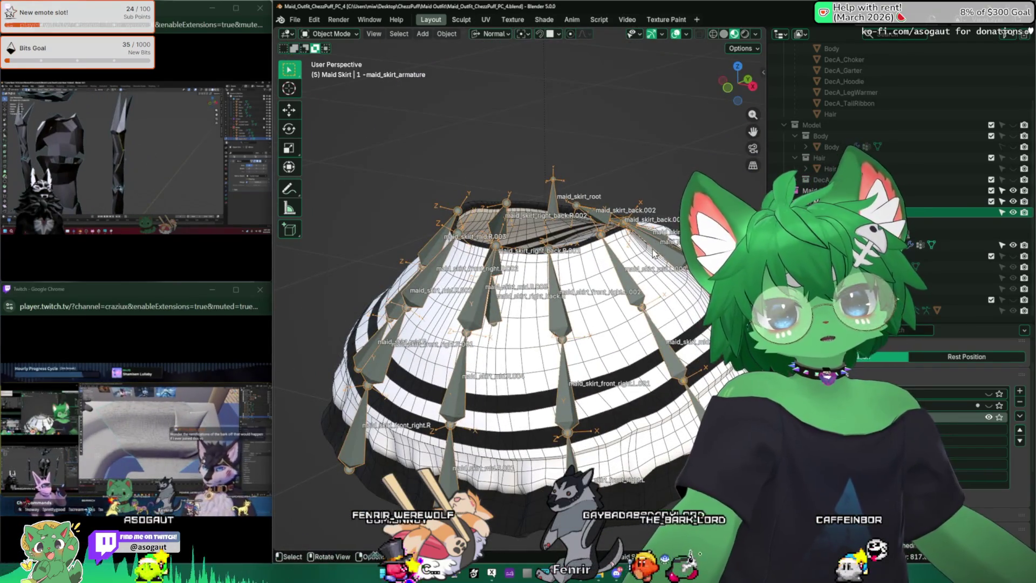
{"action": "scroll", "coordinate": [981, 493], "scroll_direction": "down", "scroll_amount": 5}
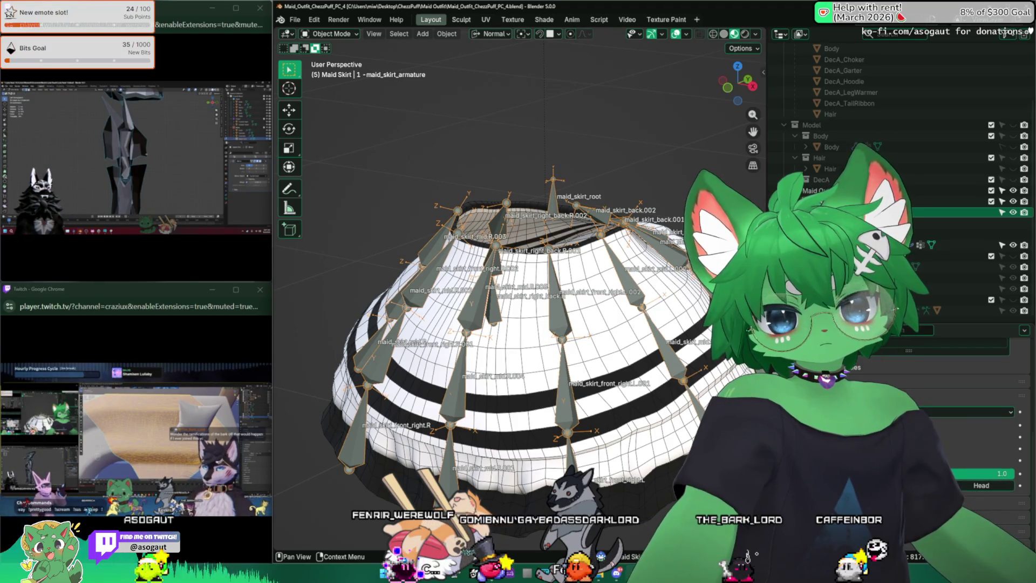
{"action": "left_click", "coordinate": [918, 473]}
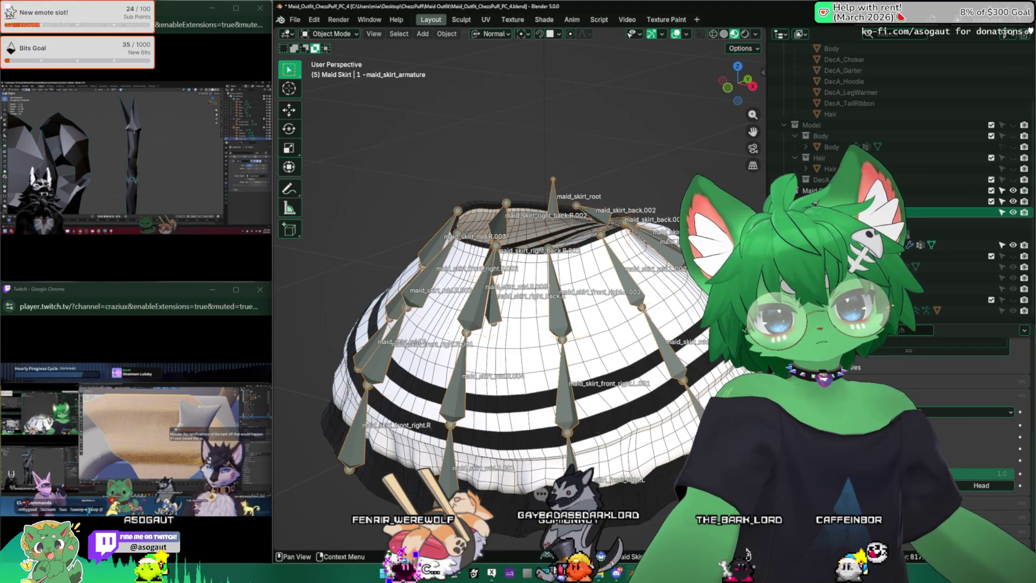
{"action": "left_click", "coordinate": [972, 412]}
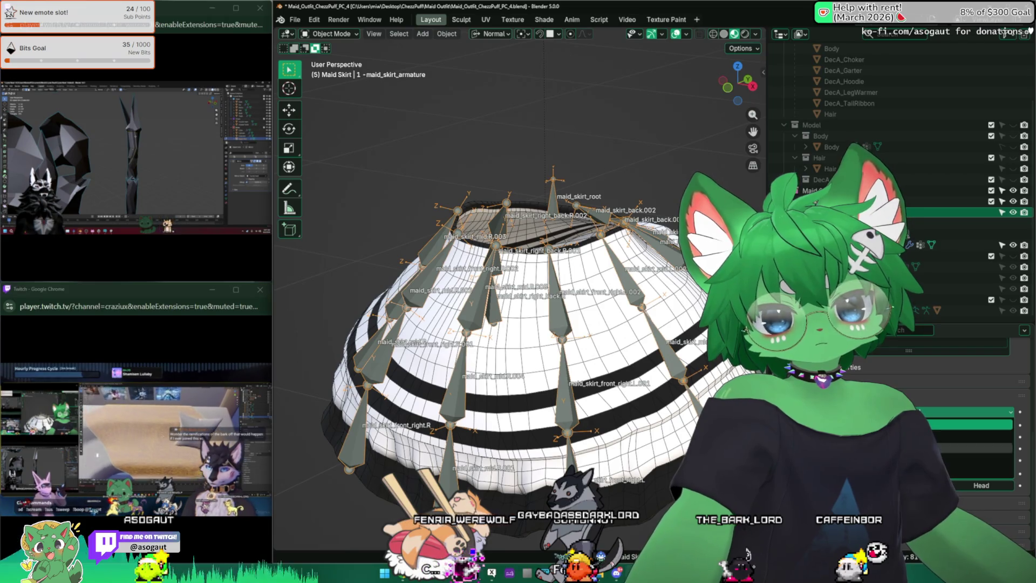
{"action": "left_click", "coordinate": [971, 459]}
{"action": "mouse_move", "coordinate": [520, 421]}
{"action": "middle_mouse_down"}
{"action": "mouse_move", "coordinate": [570, 296]}
{"action": "mouse_move", "coordinate": [566, 340]}
{"action": "middle_mouse_up"}
In Edit Mode, select maid_skirt_mid.L.001 and show the bone Transform sidebar.
{"action": "key", "text": "Tab"}
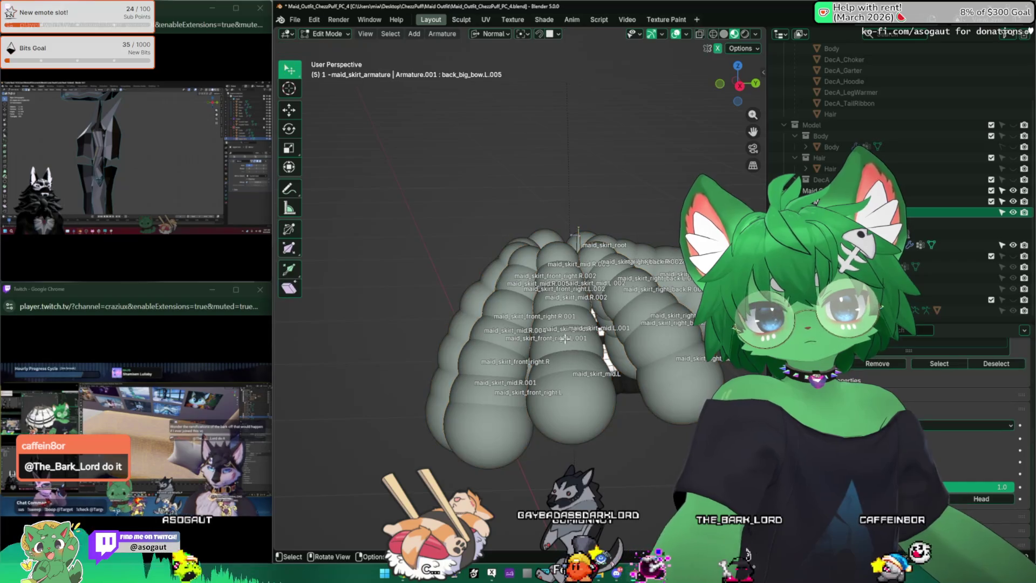
{"action": "left_click", "coordinate": [570, 296]}
{"action": "mouse_move", "coordinate": [570, 296]}
{"action": "middle_mouse_down"}
{"action": "mouse_move", "coordinate": [494, 350]}
{"action": "mouse_move", "coordinate": [442, 351]}
{"action": "mouse_move", "coordinate": [483, 397]}
{"action": "middle_mouse_up"}
{"action": "key", "text": "n"}
{"action": "key", "text": "bracketleft"}
Read Head/Tail values of the maid_skirt_mid.L and right_back.L chains and maid_skirt_back.001.
{"action": "left_click", "coordinate": [564, 292]}
{"action": "left_click", "coordinate": [593, 419]}
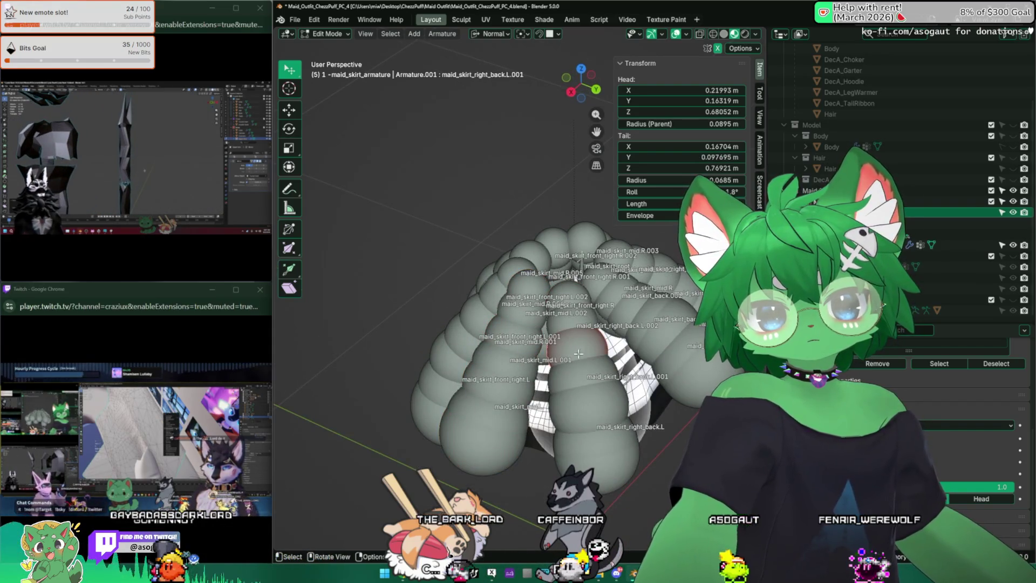
{"action": "left_click", "coordinate": [600, 457]}
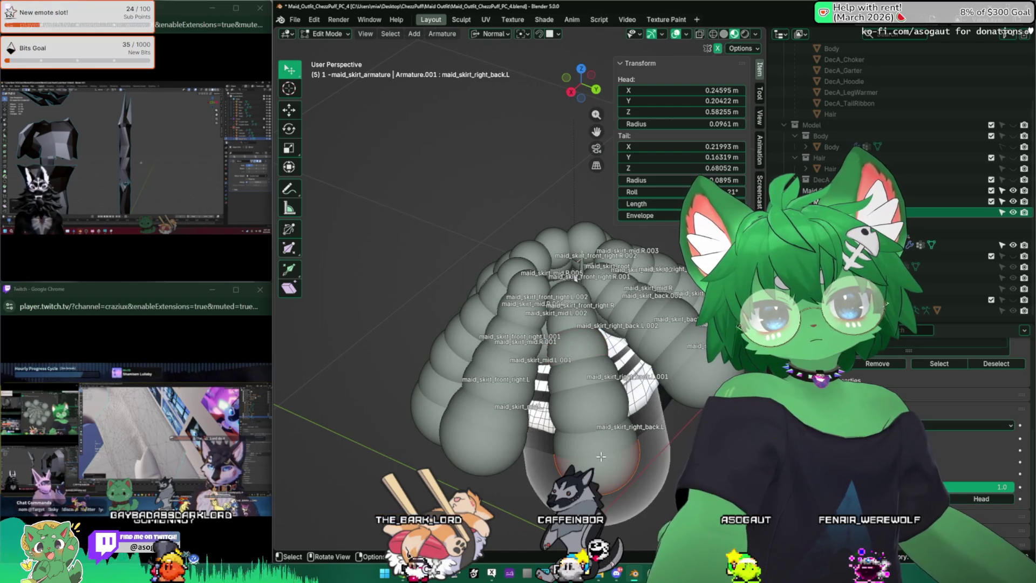
{"action": "left_click", "coordinate": [508, 356]}
{"action": "left_click", "coordinate": [575, 350]}
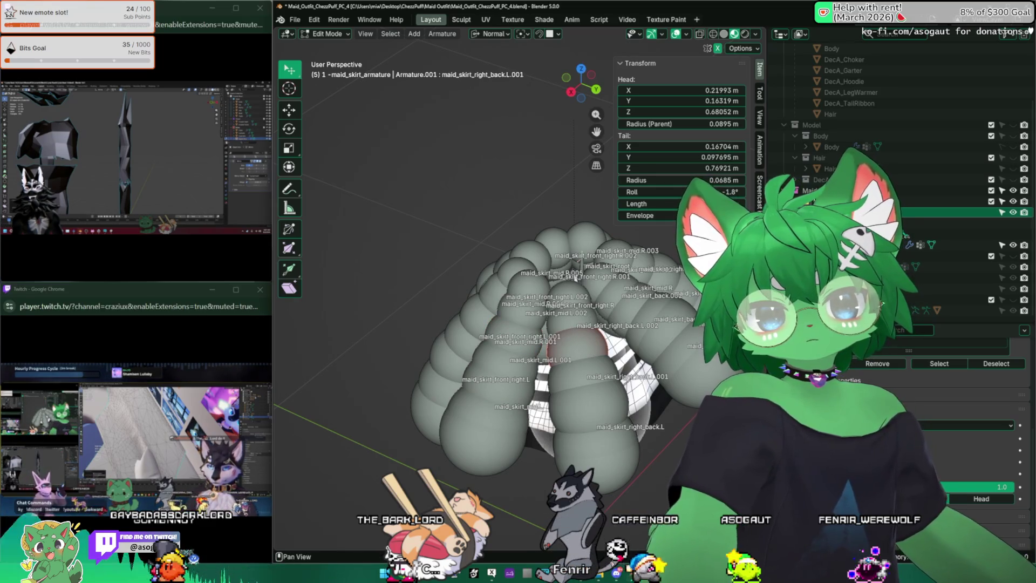
{"action": "left_click", "coordinate": [509, 339]}
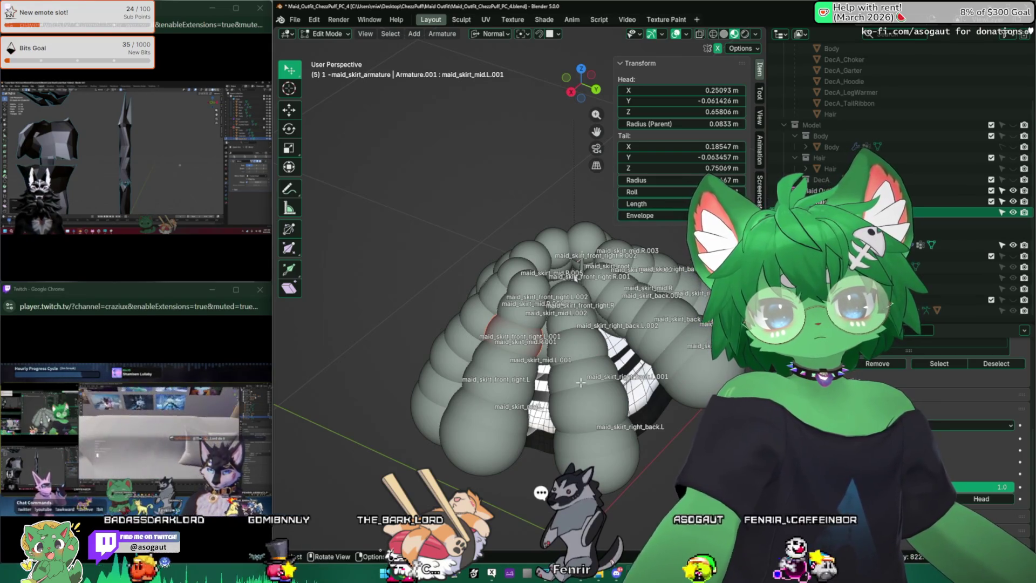
{"action": "left_click", "coordinate": [592, 350]}
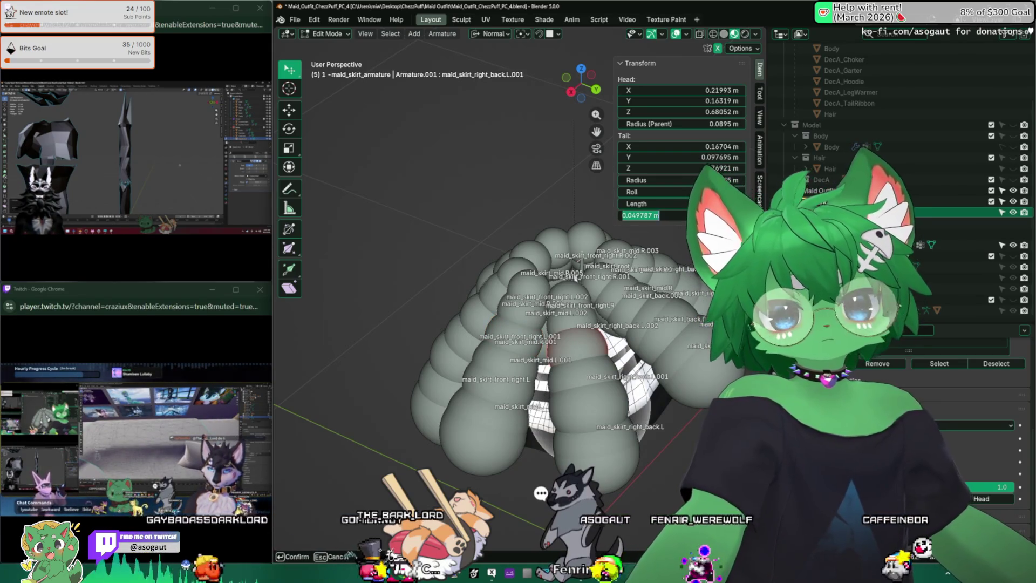
{"action": "left_click", "coordinate": [576, 278]}
{"action": "middle_click_drag", "start_coordinate": [576, 277], "coordinate": [564, 297]}
Check the maid_skirt_right_back.R.001, maid_skirt_mid.R.002 and front_right.L.001 bone coordinates.
{"action": "left_click", "coordinate": [567, 397]}
{"action": "mouse_move", "coordinate": [566, 396]}
{"action": "middle_mouse_down"}
{"action": "mouse_move", "coordinate": [526, 348]}
{"action": "mouse_move", "coordinate": [457, 343]}
{"action": "mouse_move", "coordinate": [542, 320]}
{"action": "mouse_move", "coordinate": [534, 284]}
{"action": "middle_mouse_up"}
{"action": "left_click", "coordinate": [457, 344]}
{"action": "left_click", "coordinate": [542, 320]}
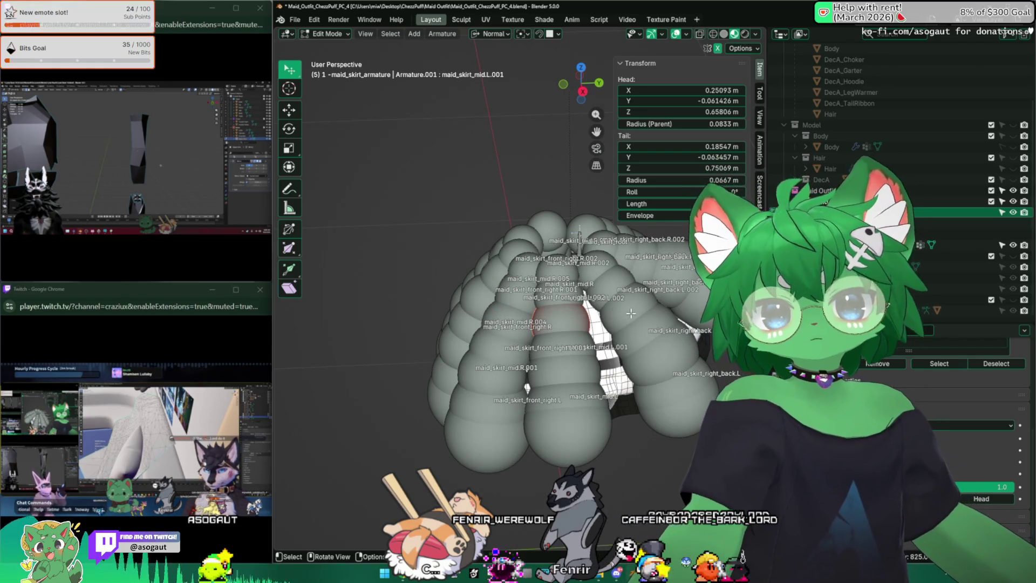
{"action": "mouse_move", "coordinate": [633, 305]}
{"action": "middle_mouse_down"}
{"action": "mouse_move", "coordinate": [596, 301]}
{"action": "mouse_move", "coordinate": [470, 355]}
{"action": "mouse_move", "coordinate": [437, 346]}
{"action": "mouse_move", "coordinate": [538, 324]}
{"action": "middle_mouse_up"}
Check Head/Tail of maid_skirt_back, the right_back.R chain, mid.R and front_right.L bones.
{"action": "left_click", "coordinate": [477, 351]}
{"action": "left_click", "coordinate": [436, 345]}
{"action": "left_click", "coordinate": [605, 433]}
{"action": "mouse_move", "coordinate": [605, 432]}
{"action": "middle_mouse_down"}
{"action": "mouse_move", "coordinate": [510, 380]}
{"action": "mouse_move", "coordinate": [497, 414]}
{"action": "mouse_move", "coordinate": [581, 378]}
{"action": "middle_mouse_up"}
{"action": "left_click", "coordinate": [510, 380]}
{"action": "left_click", "coordinate": [515, 413]}
{"action": "left_click", "coordinate": [475, 378]}
{"action": "mouse_move", "coordinate": [475, 378]}
{"action": "middle_mouse_down"}
{"action": "mouse_move", "coordinate": [361, 345]}
{"action": "mouse_move", "coordinate": [378, 351]}
{"action": "middle_mouse_up"}
{"action": "left_click", "coordinate": [361, 345]}
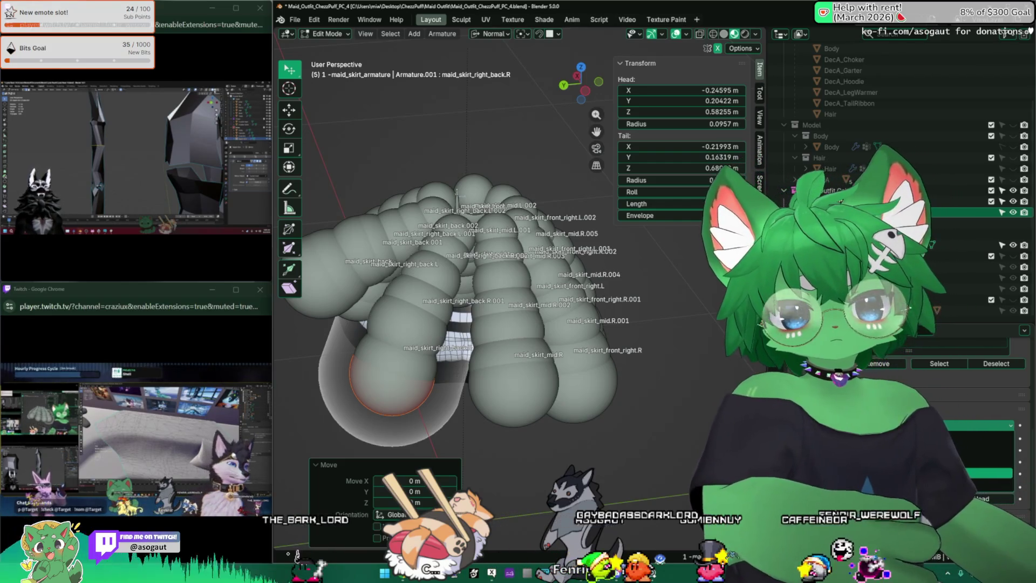
Select all skirt bones in Edit Mode, then return the armature to Object Mode.
{"action": "key", "text": "Tab"}
{"action": "mouse_move", "coordinate": [558, 322]}
{"action": "middle_mouse_down"}
{"action": "mouse_move", "coordinate": [698, 322]}
{"action": "mouse_move", "coordinate": [535, 322]}
{"action": "mouse_move", "coordinate": [652, 324]}
{"action": "middle_mouse_up"}
{"action": "key", "text": "Tab"}
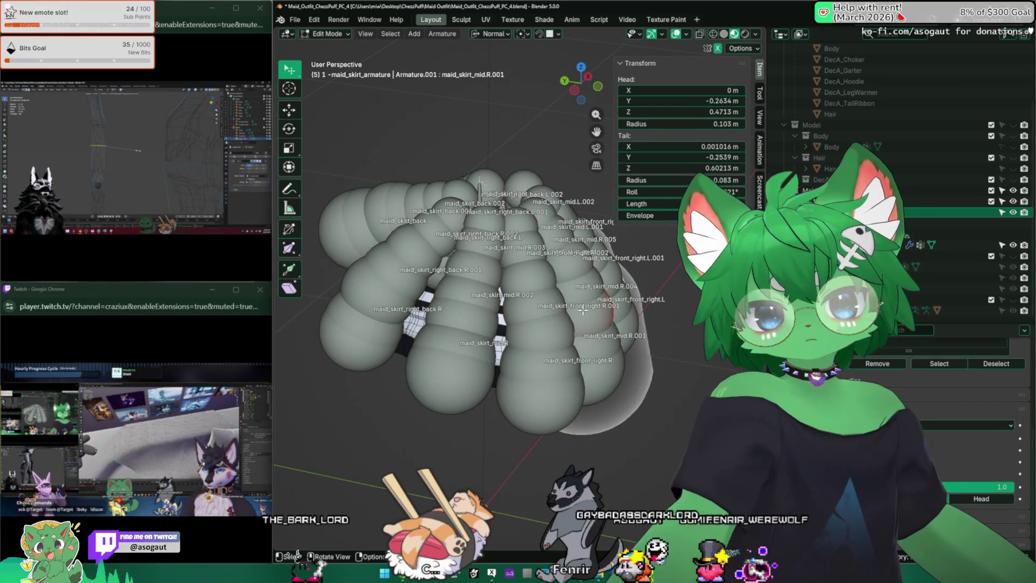
{"action": "key", "text": "a"}
{"action": "middle_click_drag", "start_coordinate": [583, 311], "coordinate": [565, 328]}
{"action": "key", "text": "Tab"}
{"action": "scroll", "coordinate": [564, 327], "scroll_direction": "down", "scroll_amount": 2}
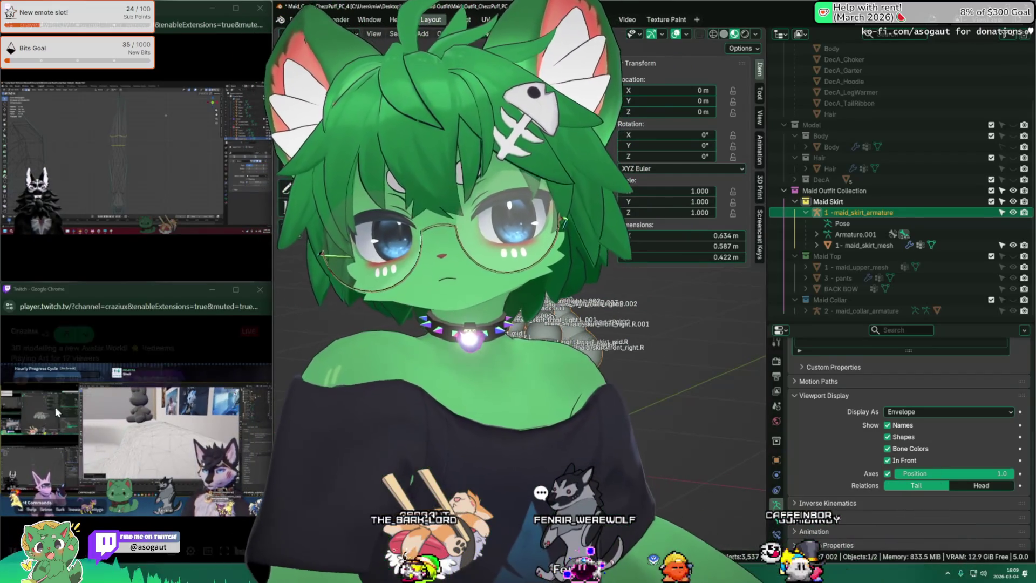
Put the watched Twitch stream into fullscreen during the break.
{"action": "mouse_move", "coordinate": [215, 568]}
{"action": "left_click", "coordinate": [224, 550]}
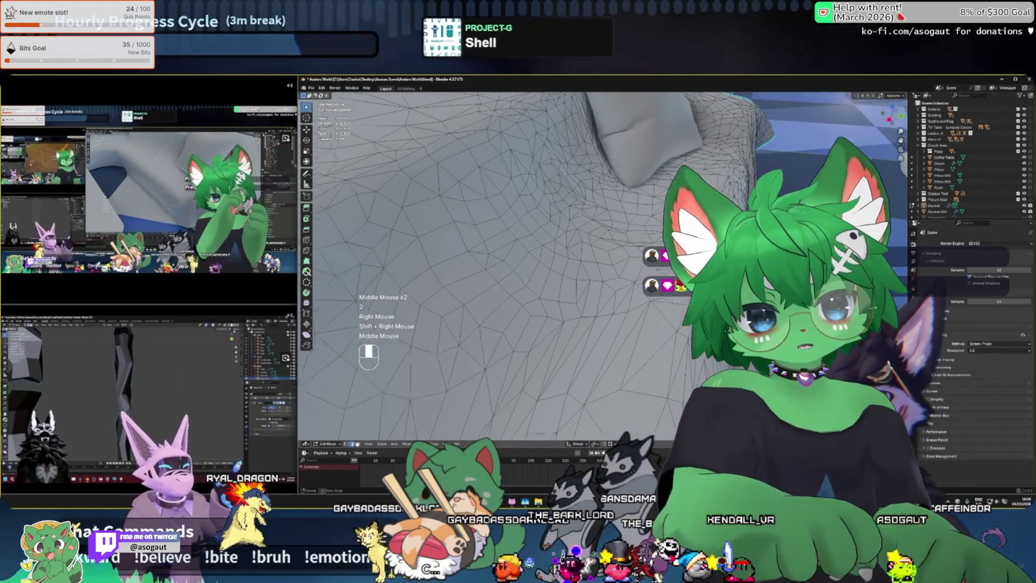
Return to Blender's skirt armature view, trying undo, delete and redo in the viewport.
{"action": "mouse_move", "coordinate": [647, 297]}
{"action": "middle_mouse_down", "text": "shift"}
{"action": "mouse_move", "coordinate": [615, 310]}
{"action": "mouse_move", "coordinate": [626, 248]}
{"action": "mouse_move", "coordinate": [635, 336]}
{"action": "middle_mouse_up", "text": "shift"}
{"action": "scroll", "coordinate": [647, 296], "scroll_direction": "up", "scroll_amount": 2}
{"action": "key", "text": "ctrl+z"}
{"action": "right_click", "coordinate": [613, 311]}
{"action": "key", "text": "Delete"}
{"action": "key", "text": "ctrl+z"}
{"action": "key", "text": "ctrl+shift+z"}
{"action": "key", "text": "2"}
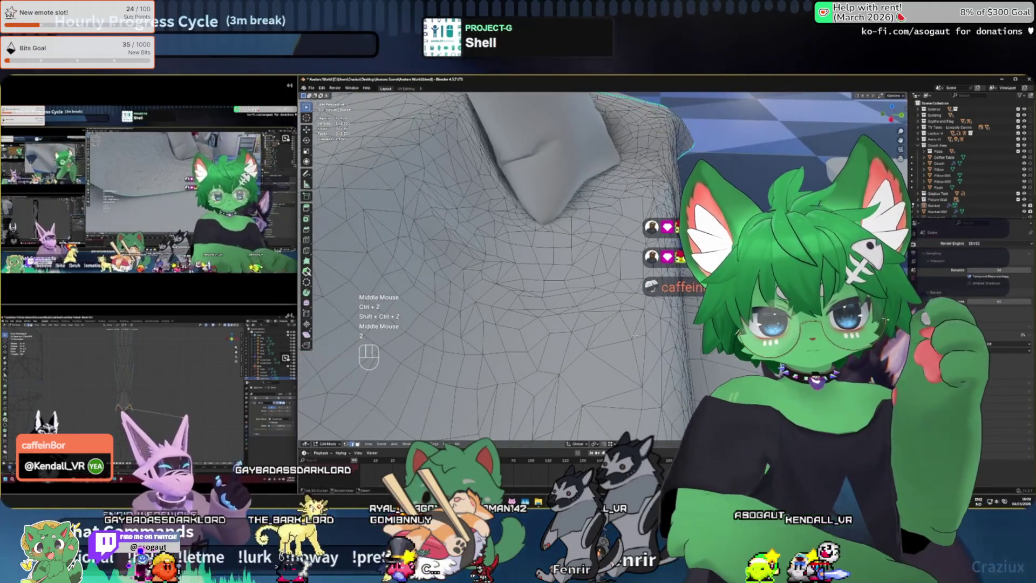
{"action": "right_click", "coordinate": [637, 336]}
{"action": "right_click", "coordinate": [637, 336]}
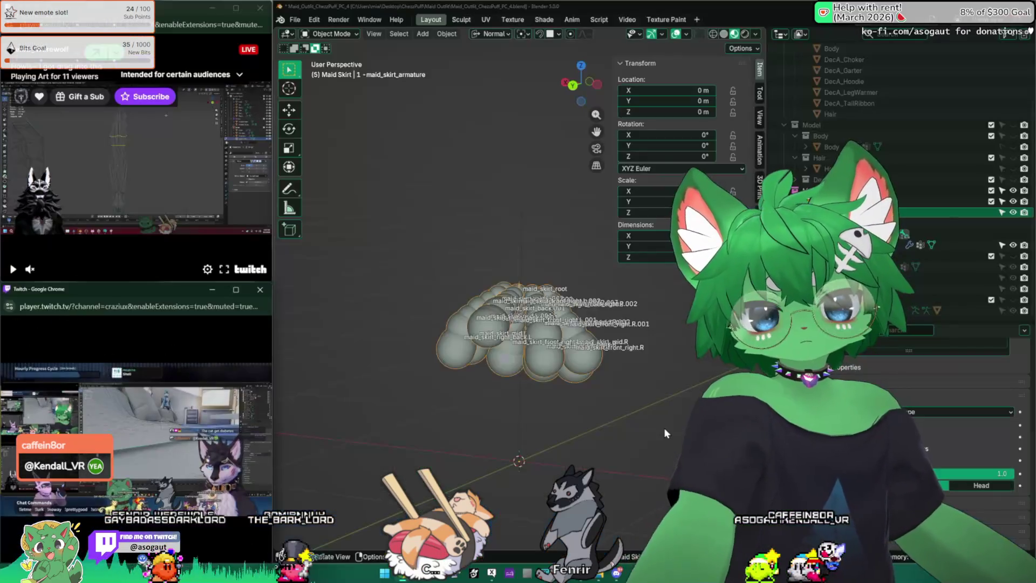
Hide the Transform sidebar and select the maid_skirt_mesh object.
{"action": "mouse_move", "coordinate": [664, 427]}
{"action": "middle_mouse_down"}
{"action": "mouse_move", "coordinate": [526, 365]}
{"action": "mouse_move", "coordinate": [537, 359]}
{"action": "middle_mouse_up"}
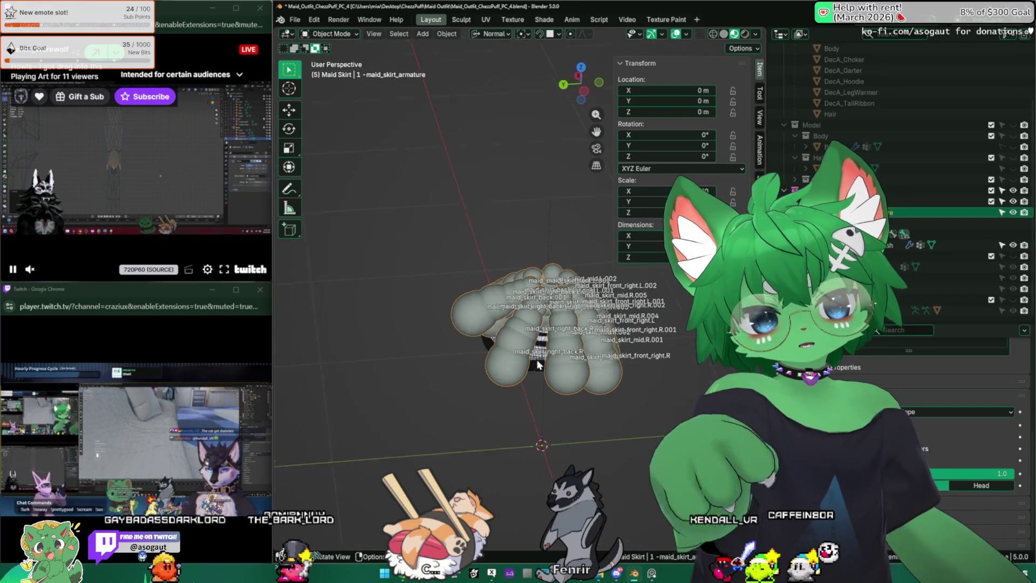
{"action": "scroll", "coordinate": [537, 358], "scroll_direction": "up", "scroll_amount": 5}
{"action": "scroll", "coordinate": [542, 294], "scroll_direction": "down", "scroll_amount": 5}
{"action": "mouse_move", "coordinate": [543, 294]}
{"action": "middle_mouse_down"}
{"action": "mouse_move", "coordinate": [600, 249]}
{"action": "mouse_move", "coordinate": [463, 341]}
{"action": "middle_mouse_up"}
{"action": "key", "text": "n"}
{"action": "scroll", "coordinate": [502, 307], "scroll_direction": "up", "scroll_amount": 5}
{"action": "left_click", "coordinate": [331, 308]}
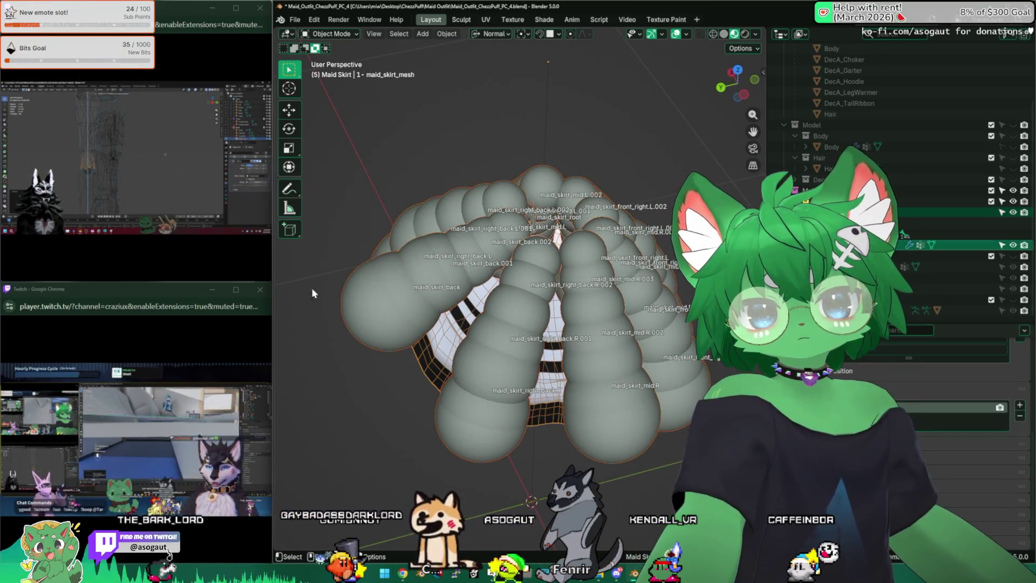
Briefly toggle the skirt mesh into Edit Mode and back, then reselect it.
{"action": "mouse_move", "coordinate": [507, 80]}
{"action": "middle_mouse_down"}
{"action": "mouse_move", "coordinate": [378, 81]}
{"action": "mouse_move", "coordinate": [430, 66]}
{"action": "mouse_move", "coordinate": [421, 101]}
{"action": "mouse_move", "coordinate": [497, 92]}
{"action": "mouse_move", "coordinate": [455, 141]}
{"action": "mouse_move", "coordinate": [398, 135]}
{"action": "mouse_move", "coordinate": [578, 122]}
{"action": "mouse_move", "coordinate": [456, 125]}
{"action": "middle_mouse_up"}
{"action": "key", "text": "Tab"}
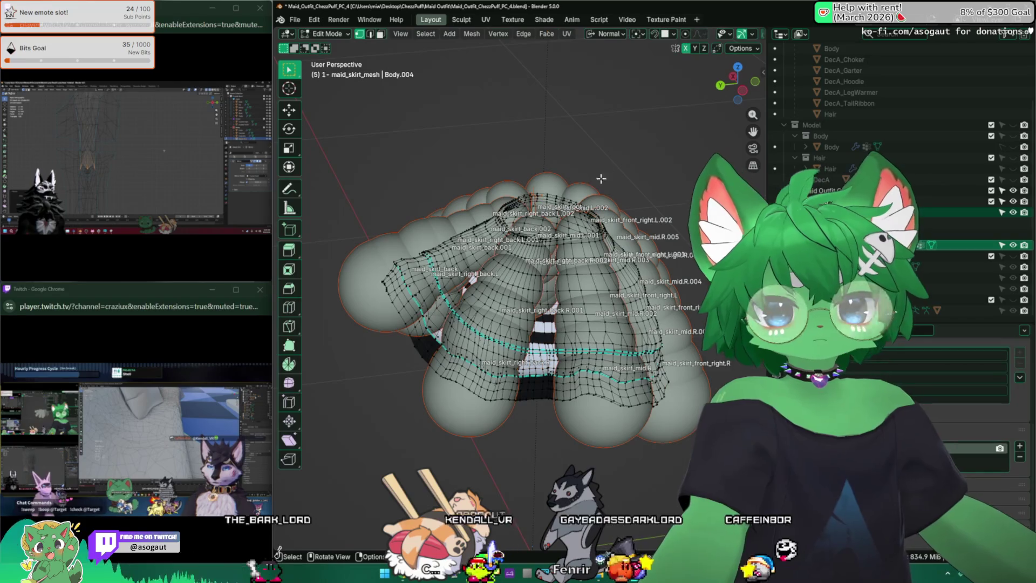
{"action": "middle_click_drag", "start_coordinate": [649, 128], "coordinate": [583, 145]}
{"action": "key", "text": "Tab"}
{"action": "key", "text": "Tab"}
{"action": "key", "text": "Tab"}
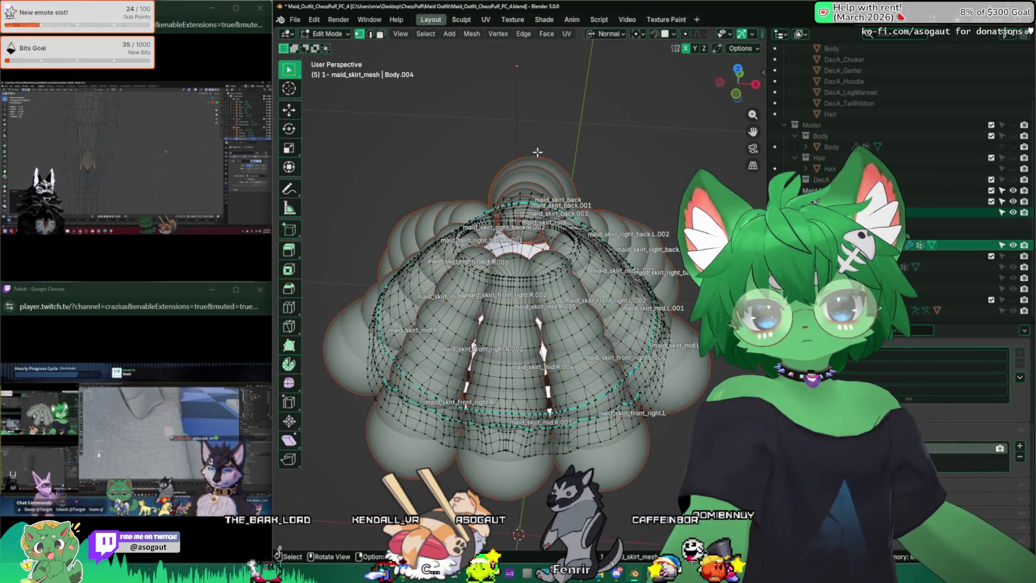
{"action": "middle_click_drag", "start_coordinate": [475, 174], "coordinate": [534, 311]}
{"action": "left_click", "coordinate": [506, 377]}
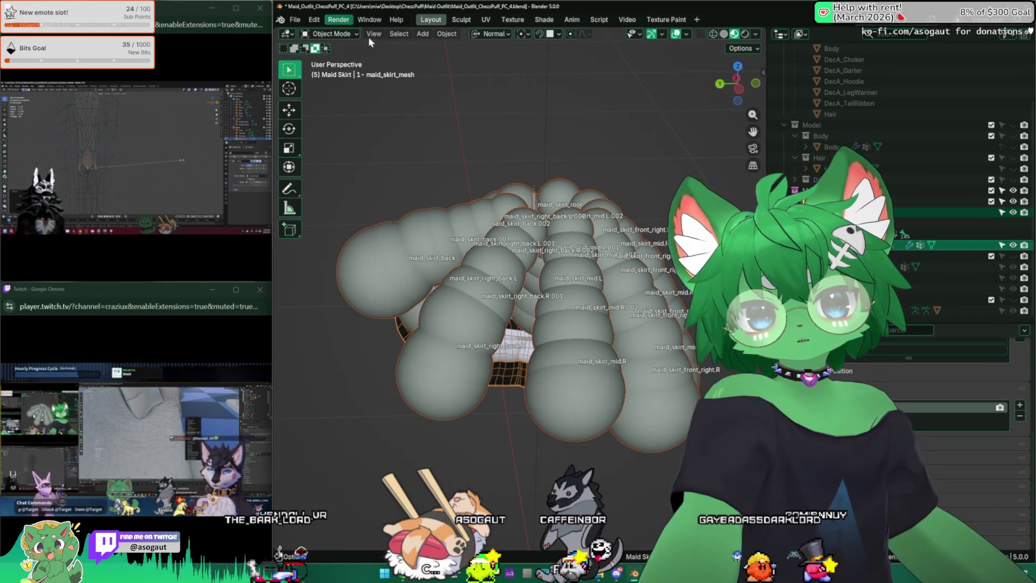
{"action": "left_click", "coordinate": [330, 33]}
Switch the skirt mesh to Weight Paint and assign automatic weights from the skirt bones.
{"action": "left_click", "coordinate": [351, 93]}
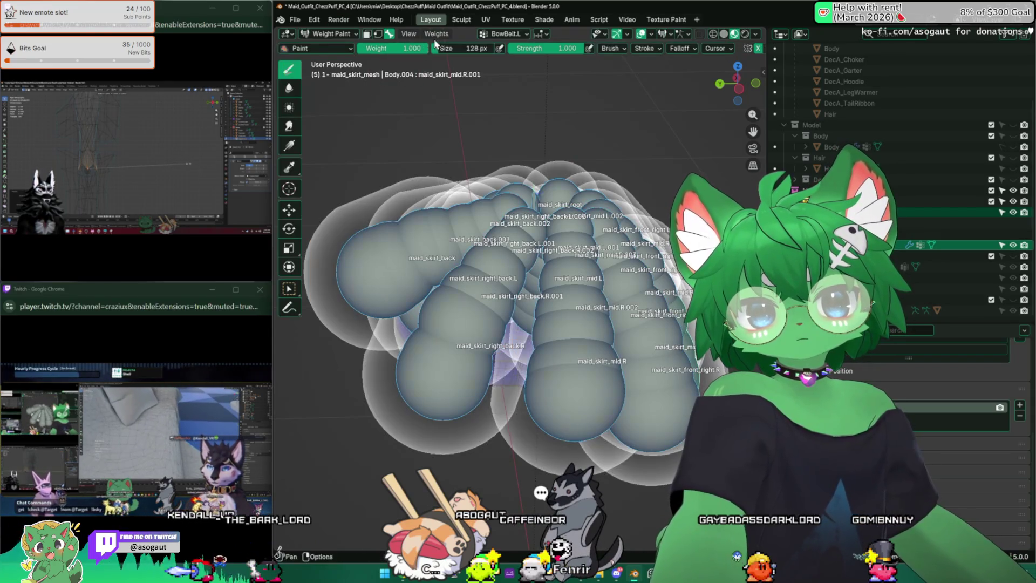
{"action": "left_click", "coordinate": [442, 34]}
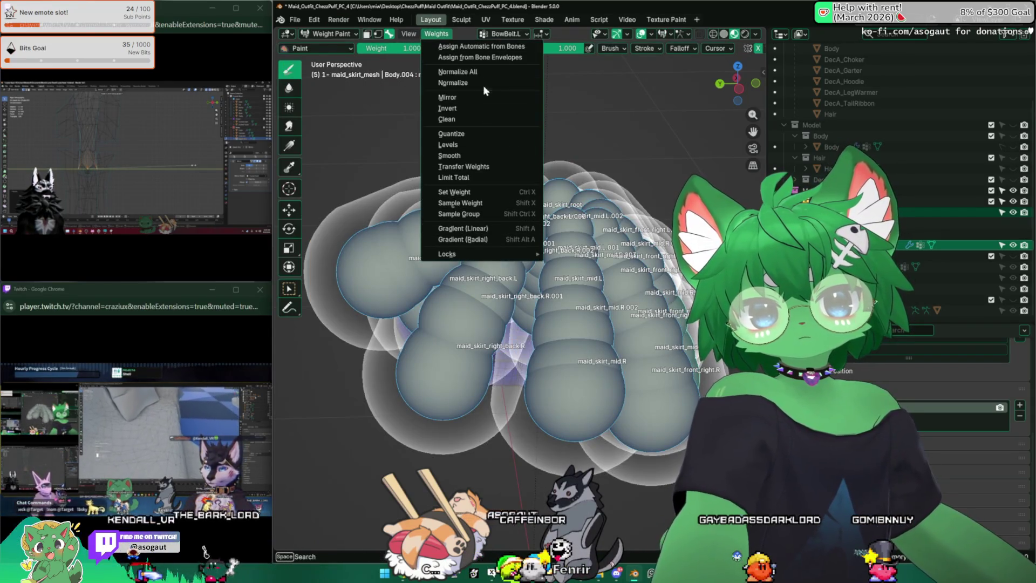
{"action": "left_click", "coordinate": [497, 60]}
{"action": "middle_click_drag", "start_coordinate": [438, 443], "coordinate": [439, 471]}
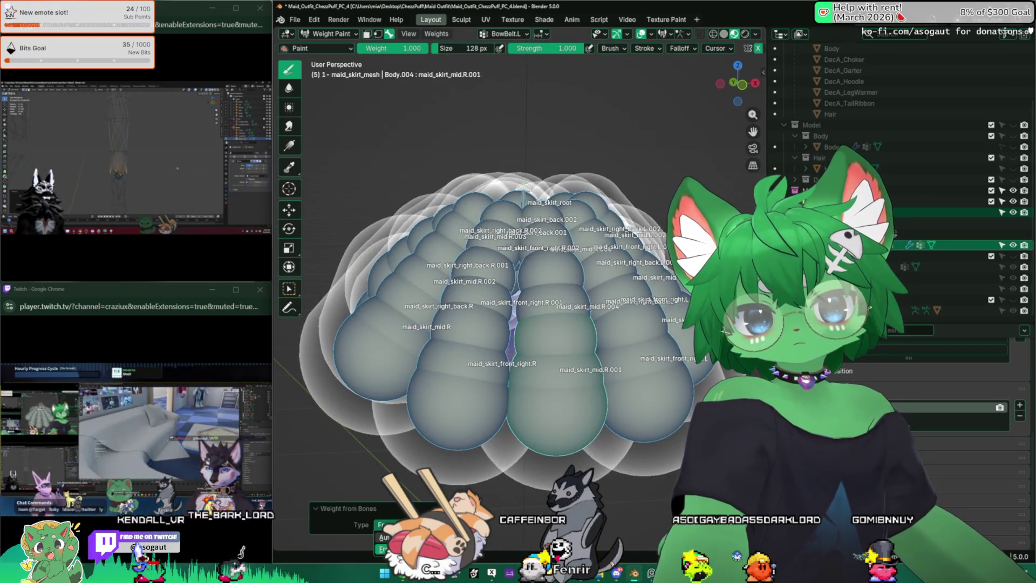
Briefly inspect the weighted skirt mesh in Edit Mode before returning to Weight Paint.
{"action": "key", "text": "Tab"}
{"action": "left_click", "coordinate": [337, 35]}
{"action": "middle_click_drag", "start_coordinate": [464, 378], "coordinate": [463, 345]}
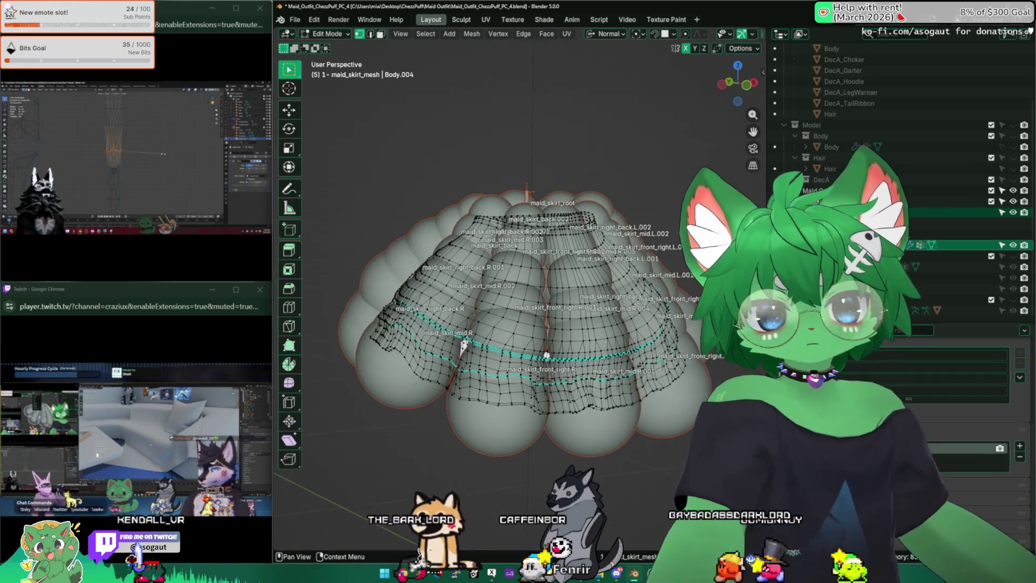
{"action": "key", "text": "Tab"}
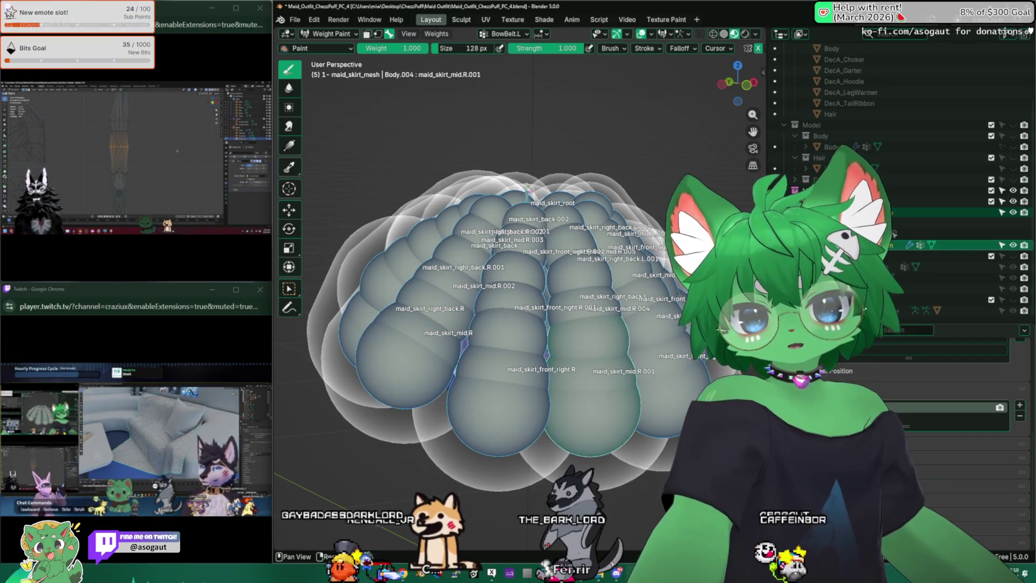
Compare the skirt's material settings with its vertex group list in the properties panel.
{"action": "scroll", "coordinate": [944, 378], "scroll_direction": "up", "scroll_amount": 5}
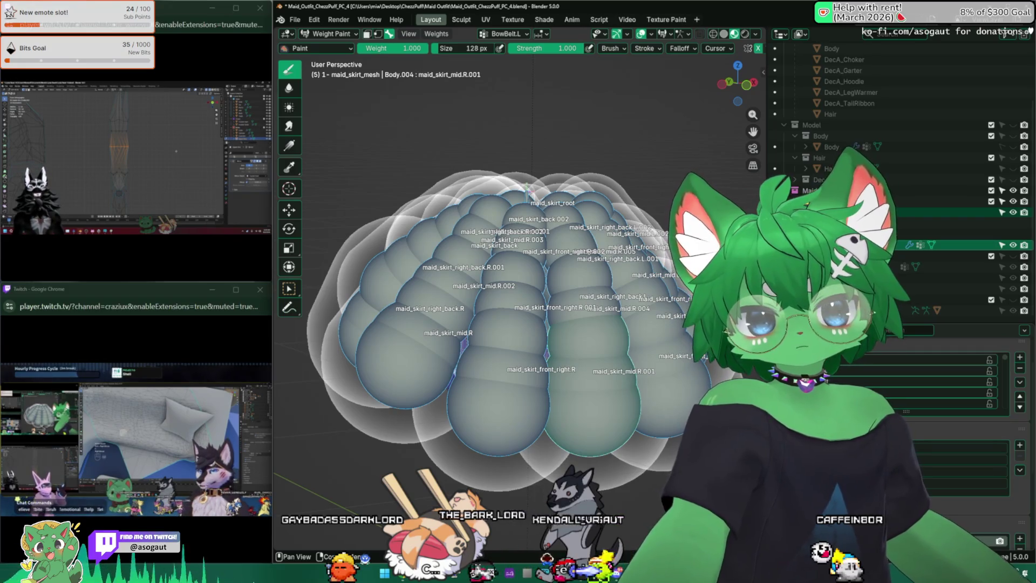
{"action": "left_click", "coordinate": [776, 411]}
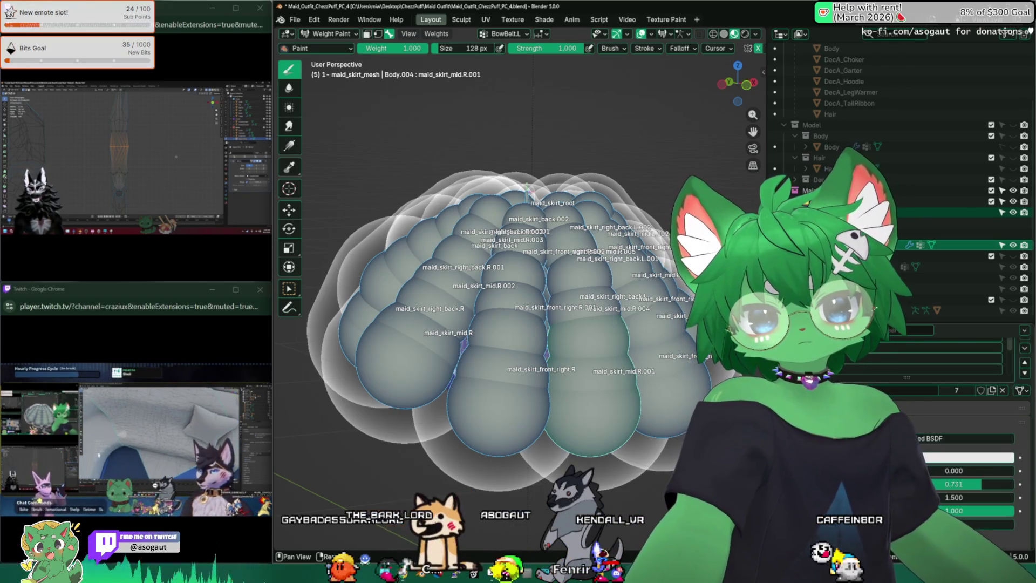
{"action": "scroll", "coordinate": [961, 432], "scroll_direction": "up", "scroll_amount": 2}
{"action": "left_click", "coordinate": [776, 397]}
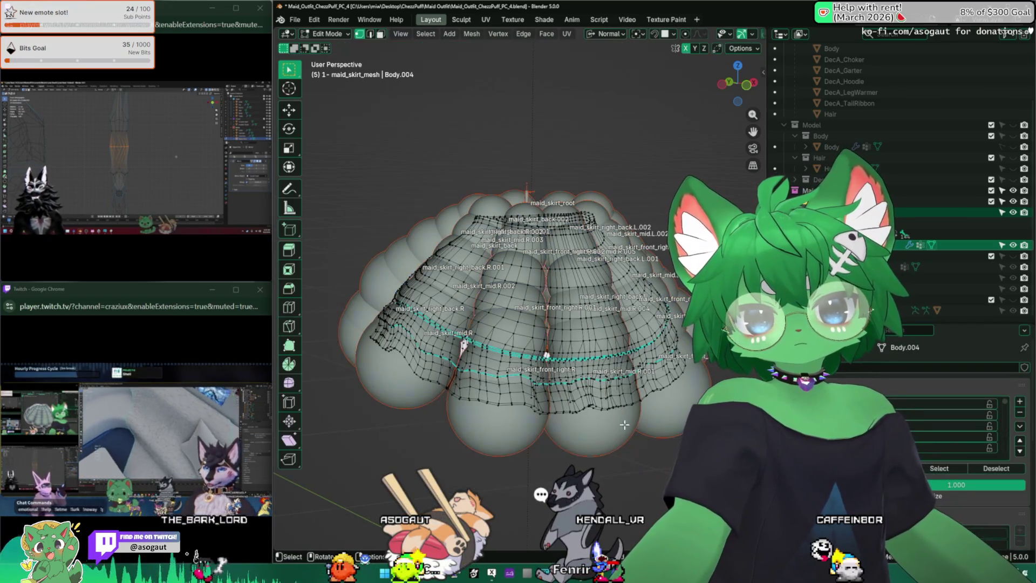
{"action": "scroll", "coordinate": [960, 431], "scroll_direction": "down", "scroll_amount": 3}
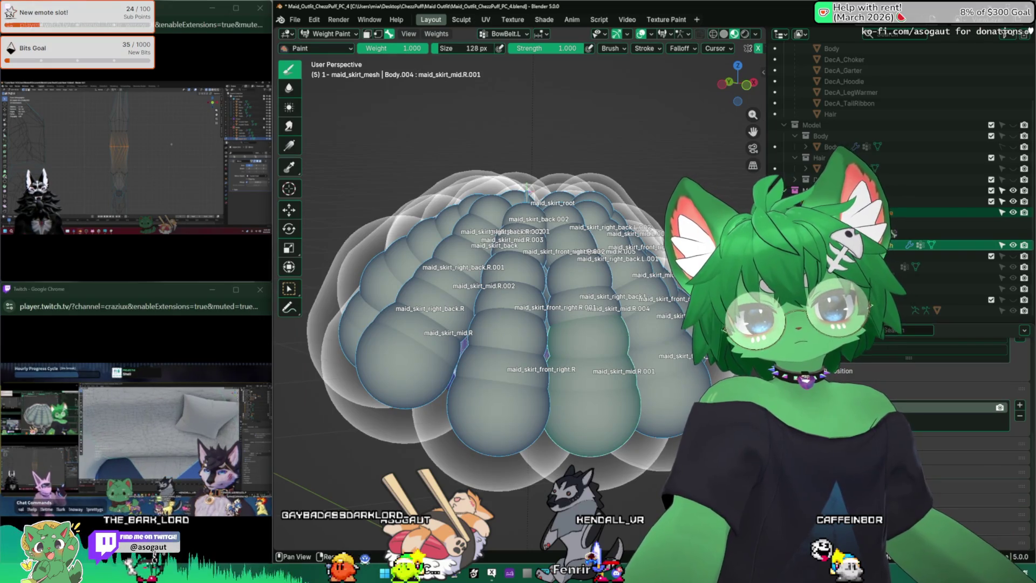
{"action": "left_click", "coordinate": [776, 410]}
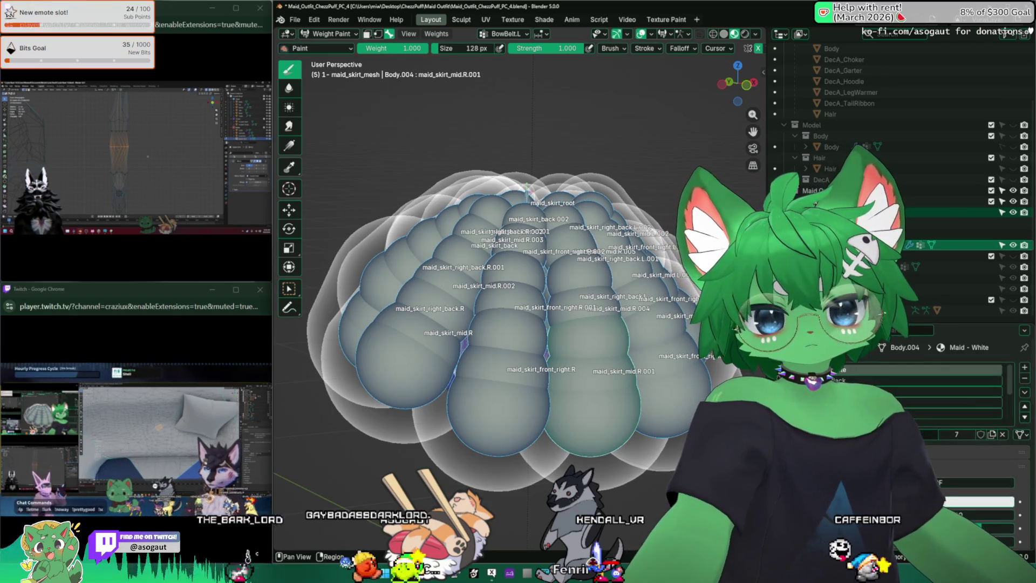
{"action": "left_click", "coordinate": [776, 397]}
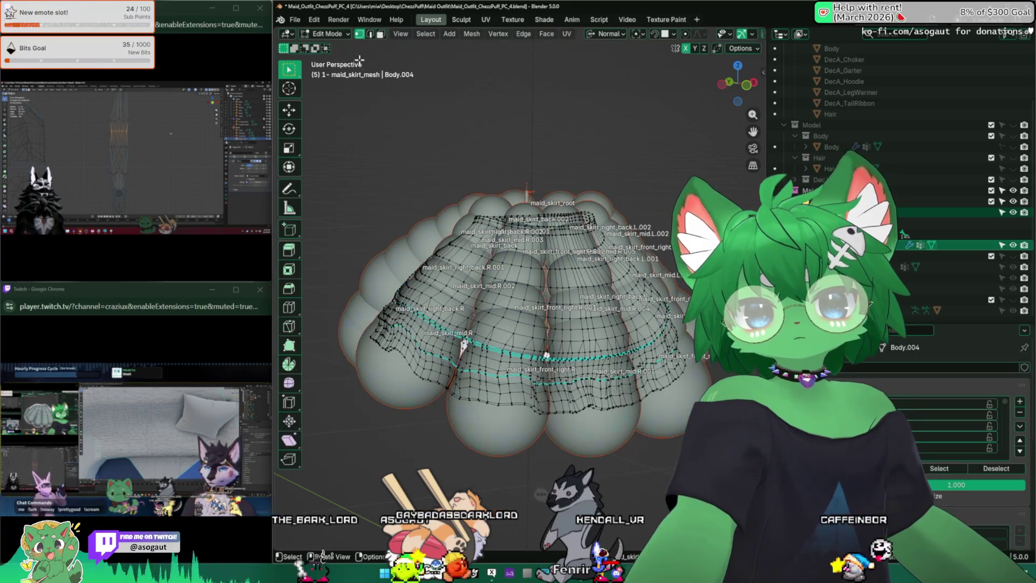
Return the skirt mesh to Object Mode and make the skirt armature active.
{"action": "left_click", "coordinate": [334, 34]}
{"action": "left_click", "coordinate": [332, 44]}
{"action": "left_click", "coordinate": [547, 356], "text": "shift"}
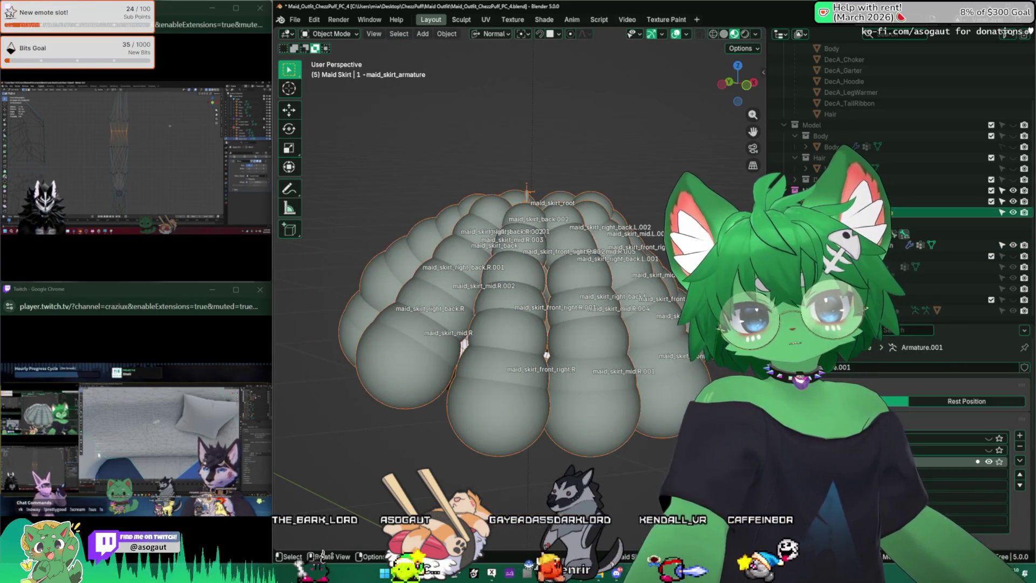
Change the skirt armature's bone display from Envelope to Octahedral and orbit to review it.
{"action": "scroll", "coordinate": [955, 431], "scroll_direction": "down", "scroll_amount": 4}
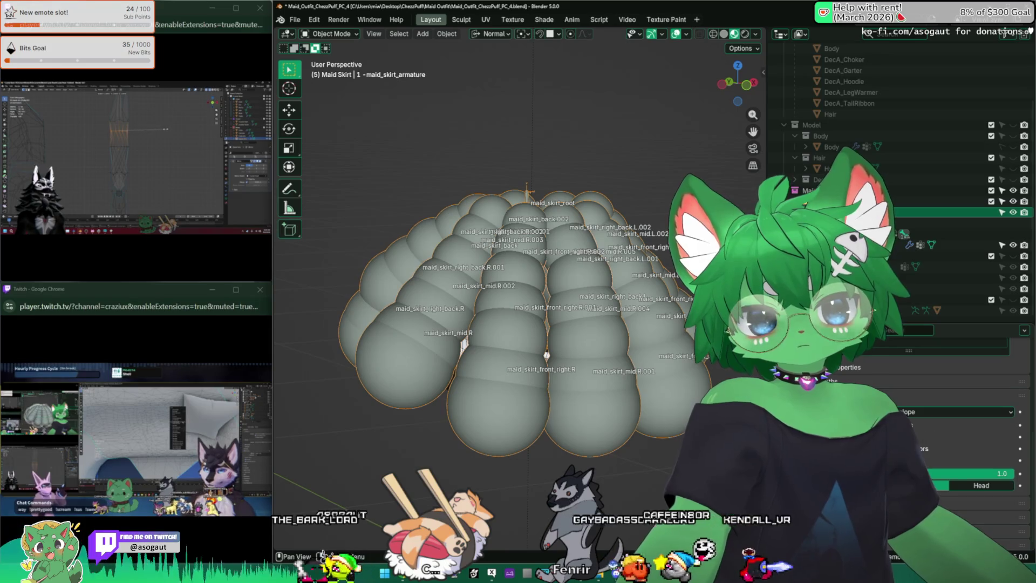
{"action": "left_click", "coordinate": [956, 412]}
{"action": "left_click", "coordinate": [916, 426]}
{"action": "mouse_move", "coordinate": [410, 377]}
{"action": "middle_mouse_down"}
{"action": "mouse_move", "coordinate": [377, 379]}
{"action": "mouse_move", "coordinate": [663, 401]}
{"action": "middle_mouse_up"}
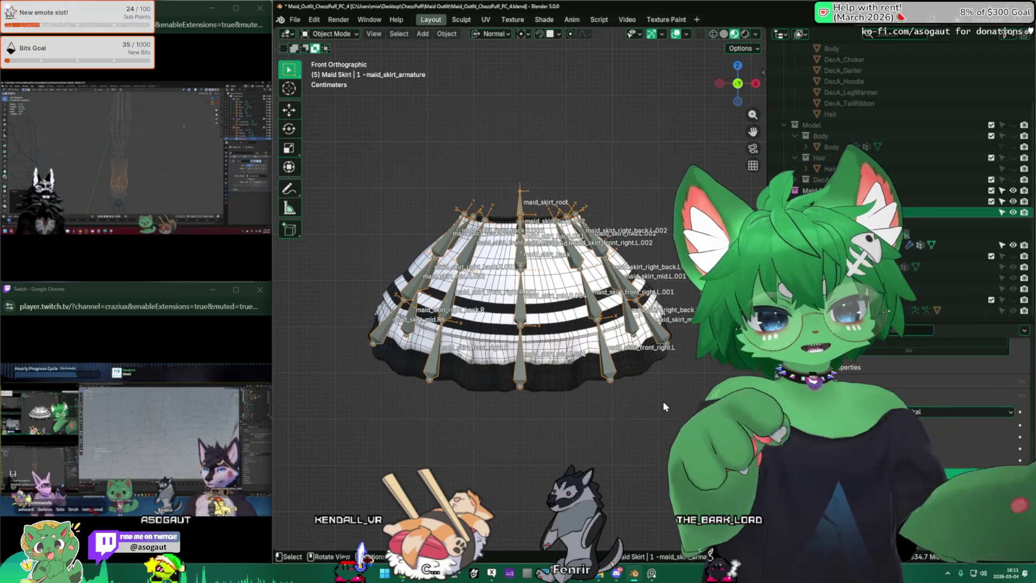
{"action": "mouse_move", "coordinate": [627, 374]}
{"action": "middle_mouse_down"}
{"action": "mouse_move", "coordinate": [517, 394]}
{"action": "mouse_move", "coordinate": [636, 406]}
{"action": "middle_mouse_up"}
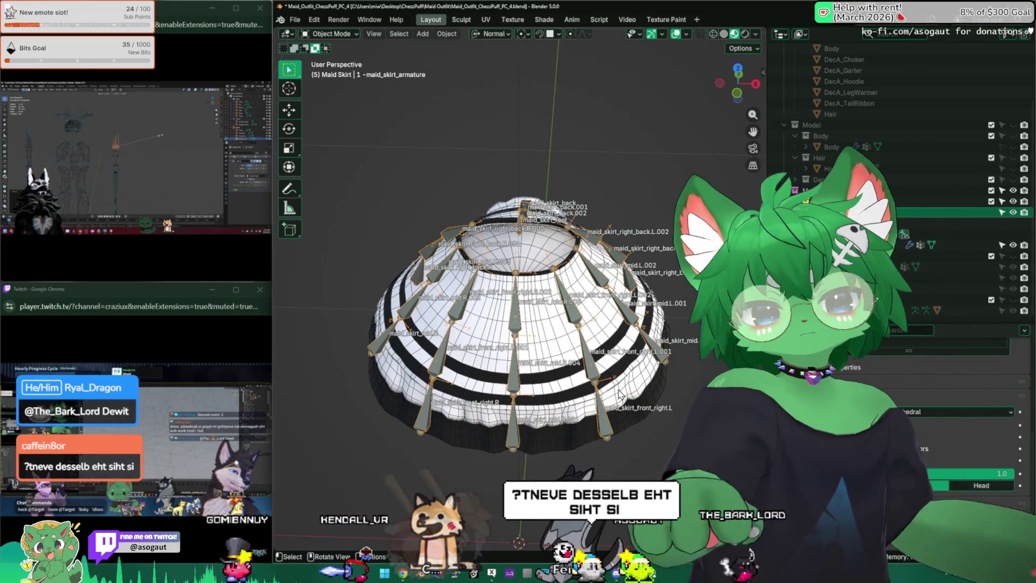
Switch the skirt armature to Pose Mode, test-rotate a lower-left skirt bone, then undo it.
{"action": "mouse_move", "coordinate": [619, 395]}
{"action": "middle_mouse_down"}
{"action": "mouse_move", "coordinate": [541, 326]}
{"action": "mouse_move", "coordinate": [468, 292]}
{"action": "mouse_move", "coordinate": [472, 272]}
{"action": "mouse_move", "coordinate": [528, 284]}
{"action": "middle_mouse_up"}
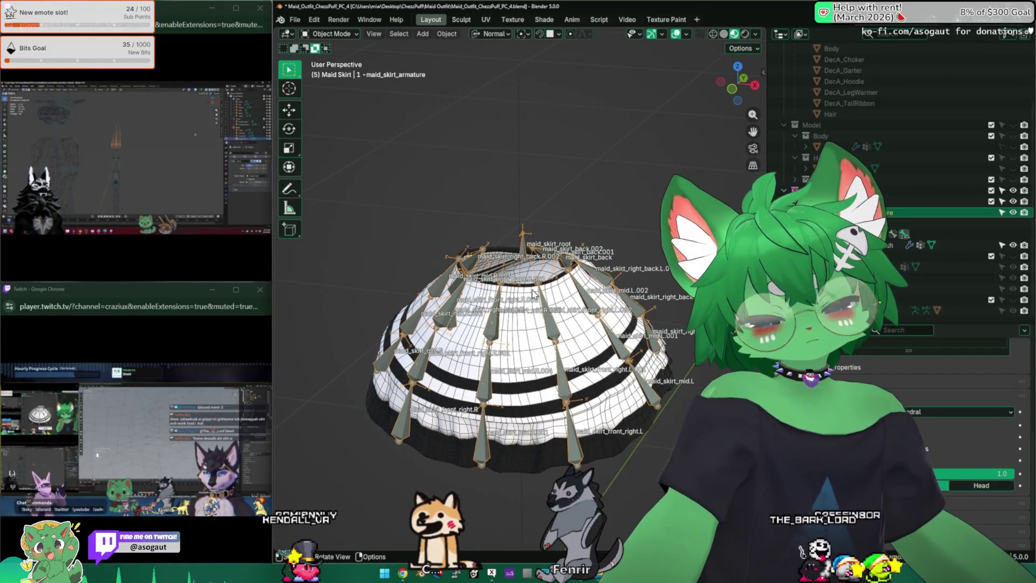
{"action": "left_click", "coordinate": [329, 33]}
{"action": "left_click", "coordinate": [329, 70]}
{"action": "middle_click_drag", "start_coordinate": [532, 230], "coordinate": [428, 314]}
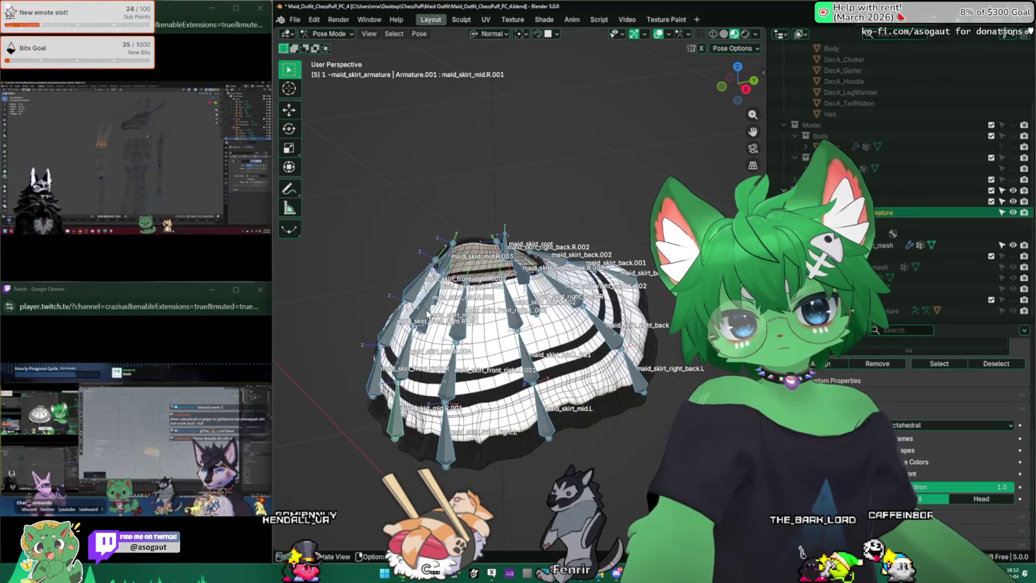
{"action": "left_click", "coordinate": [391, 410]}
{"action": "key", "text": "r"}
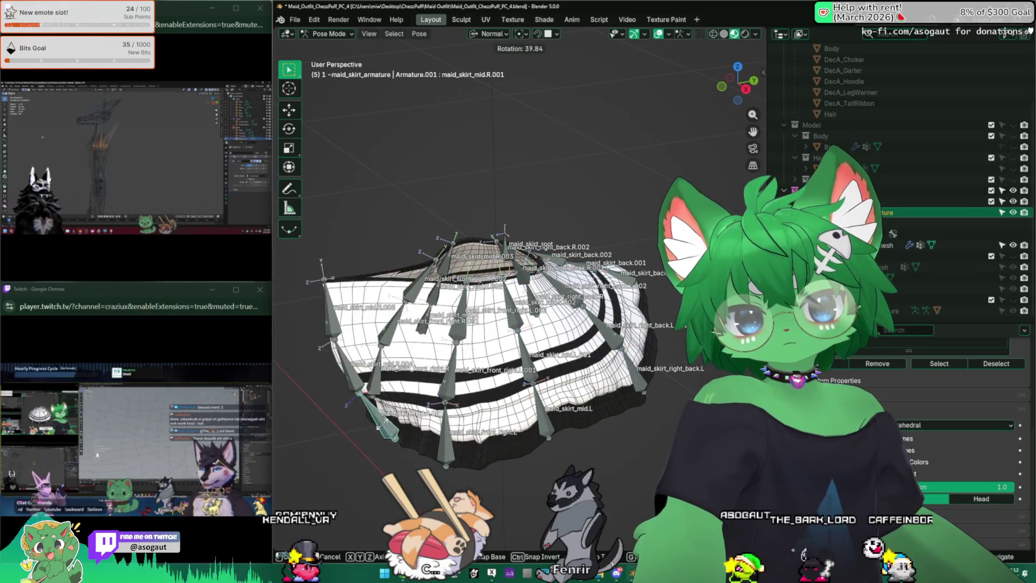
{"action": "left_click", "coordinate": [377, 422]}
{"action": "key", "text": "ctrl+z"}
Select bones mid.R.001, right_back.L.002, right_back.L and mid.L, then leave Pose Mode.
{"action": "mouse_move", "coordinate": [391, 429]}
{"action": "middle_mouse_down"}
{"action": "mouse_move", "coordinate": [391, 409]}
{"action": "mouse_move", "coordinate": [563, 319]}
{"action": "middle_mouse_up"}
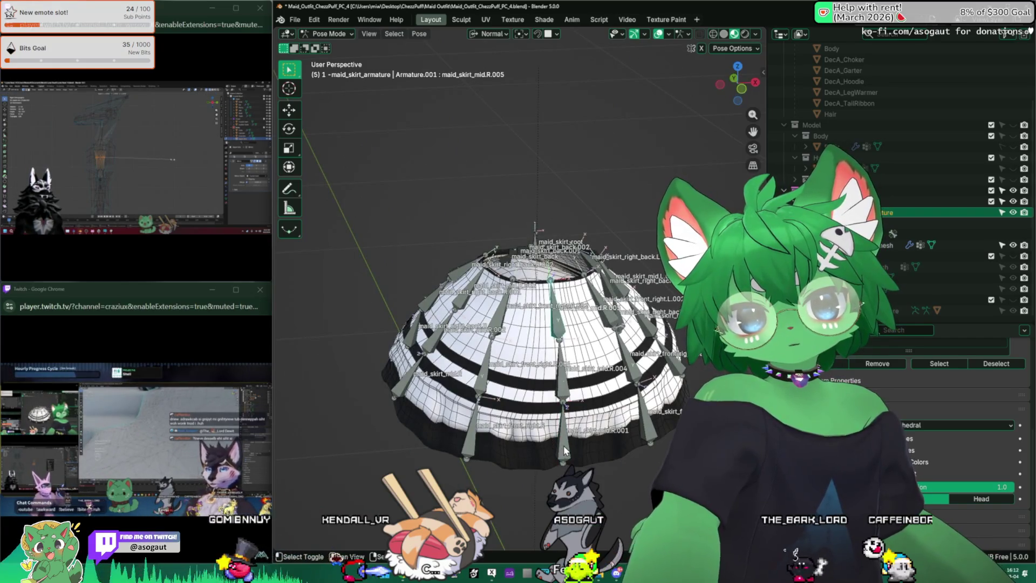
{"action": "left_click", "coordinate": [564, 445], "text": "shift"}
{"action": "mouse_move", "coordinate": [563, 445]}
{"action": "middle_mouse_down"}
{"action": "mouse_move", "coordinate": [452, 298]}
{"action": "mouse_move", "coordinate": [560, 302]}
{"action": "mouse_move", "coordinate": [518, 349]}
{"action": "middle_mouse_up"}
{"action": "left_click", "coordinate": [539, 323], "text": "shift"}
{"action": "left_click", "coordinate": [526, 411], "text": "shift"}
{"action": "middle_click_drag", "start_coordinate": [526, 411], "coordinate": [532, 335]}
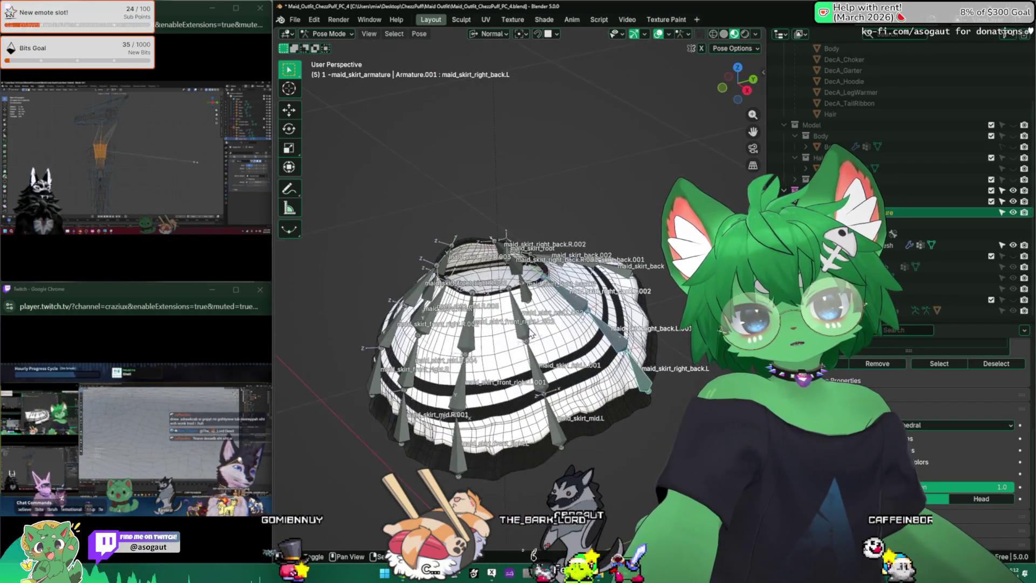
{"action": "left_click", "coordinate": [556, 434], "text": "shift"}
{"action": "key", "text": "ctrl+Tab"}
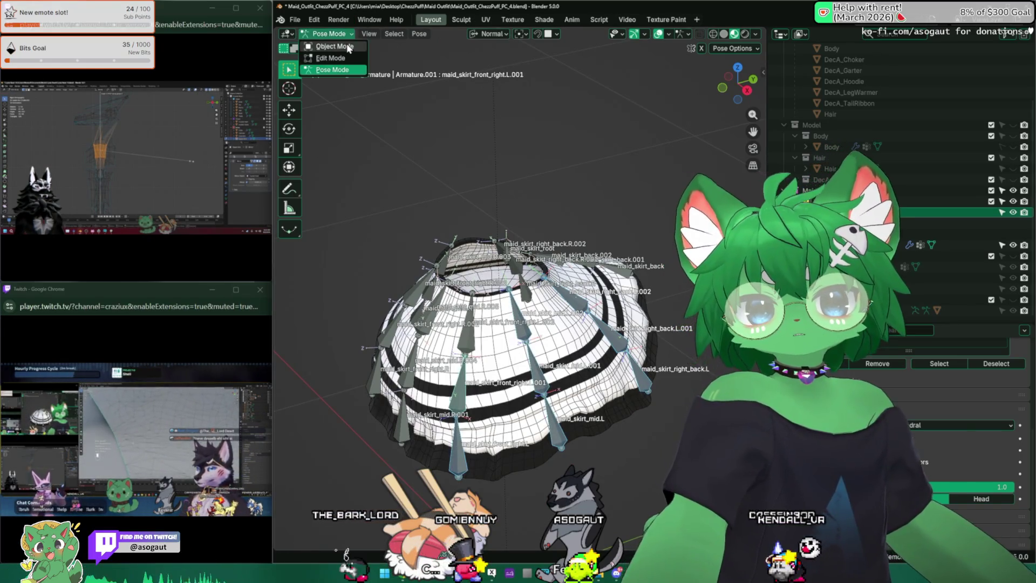
Isolate the armature in local view, enter Edit Mode, and select bones mid.R.005 and mid.R.004.
{"action": "key", "text": "KP_Divide"}
{"action": "key", "text": "Tab"}
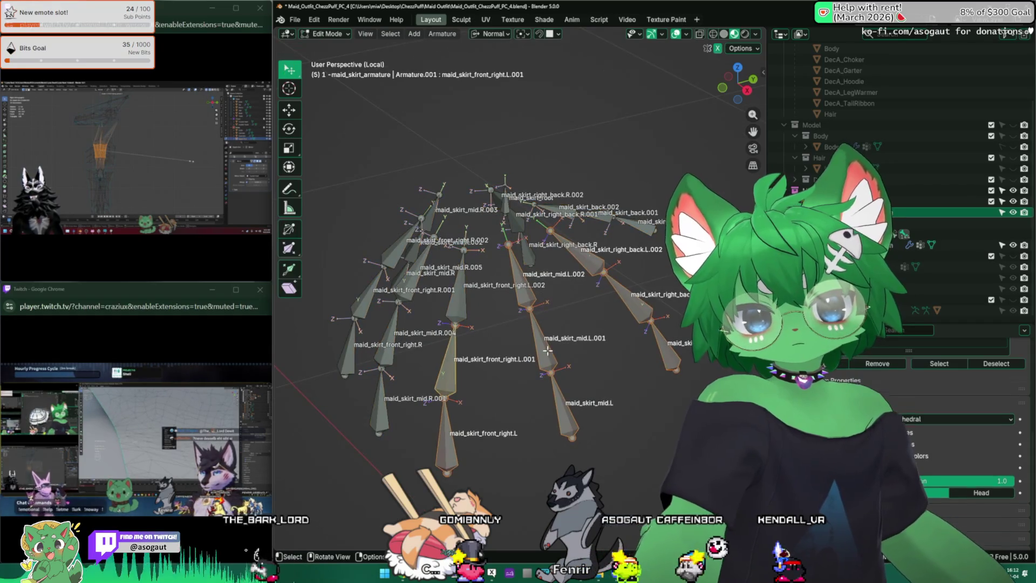
{"action": "left_click", "coordinate": [521, 278]}
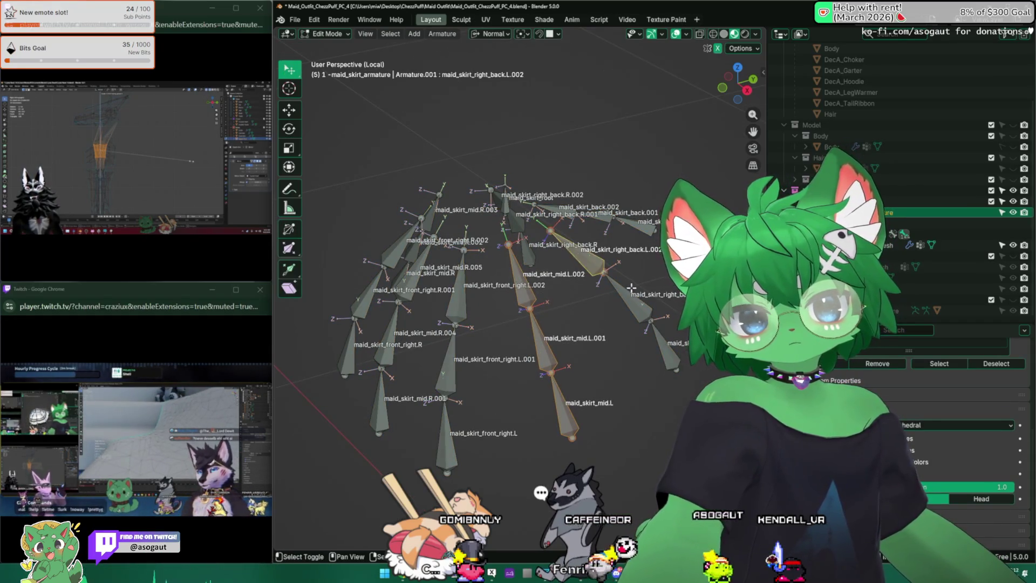
{"action": "middle_click_drag", "start_coordinate": [634, 324], "coordinate": [553, 284]}
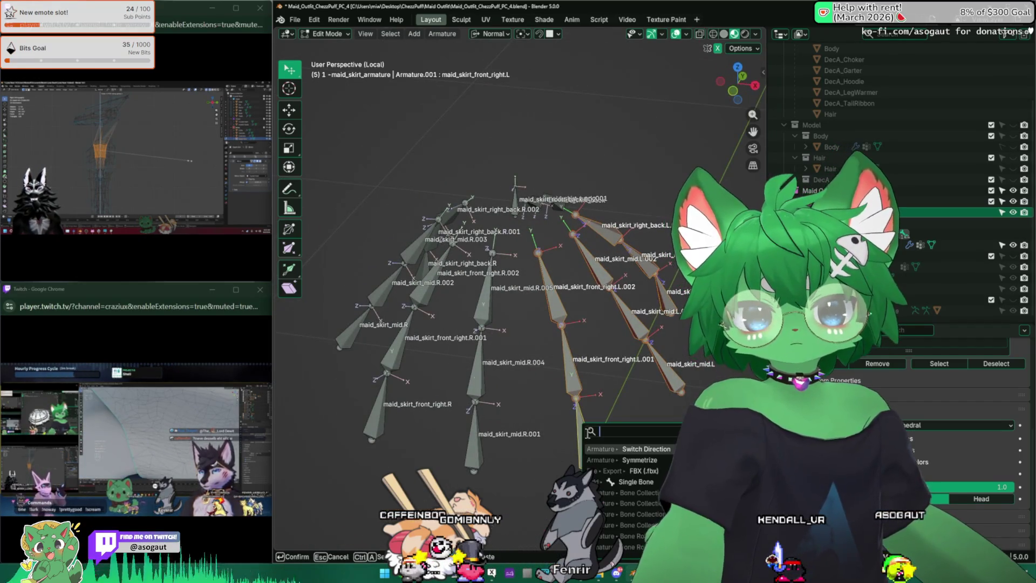
{"action": "mouse_move", "coordinate": [584, 437]}
{"action": "middle_mouse_down"}
{"action": "mouse_move", "coordinate": [525, 382]}
{"action": "mouse_move", "coordinate": [591, 347]}
{"action": "mouse_move", "coordinate": [527, 402]}
{"action": "middle_mouse_up"}
{"action": "left_click", "coordinate": [521, 385]}
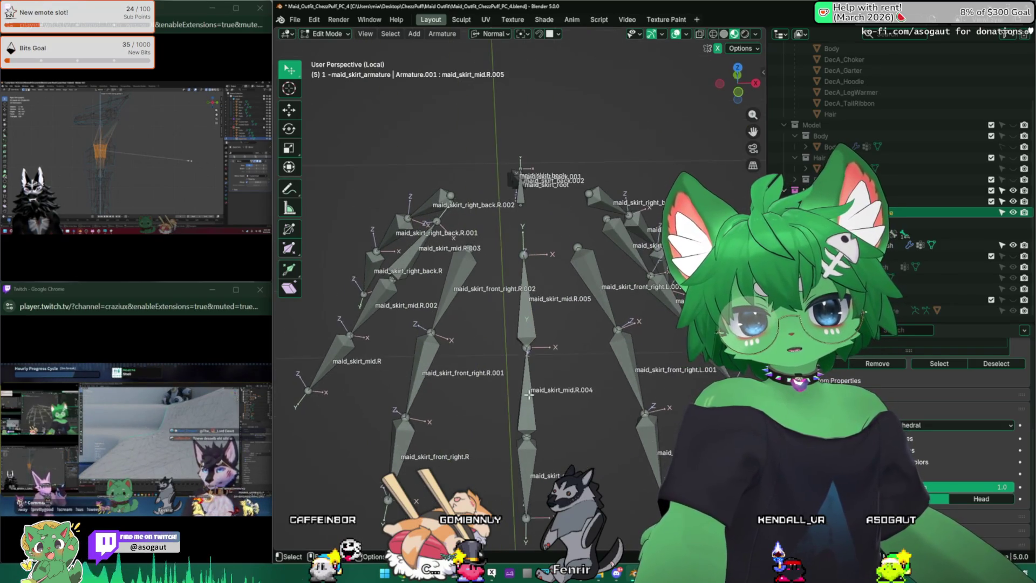
{"action": "left_click", "coordinate": [527, 402]}
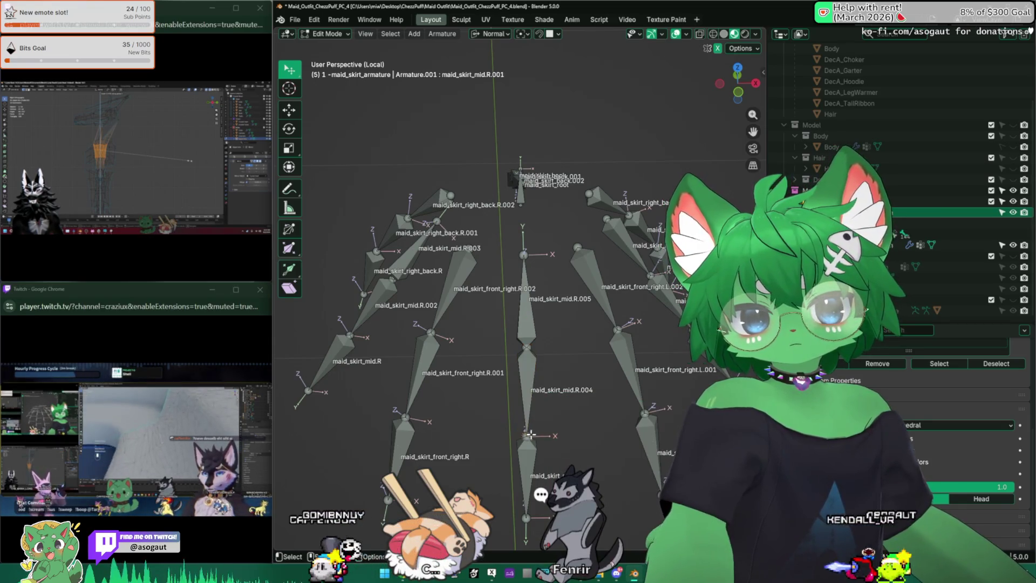
Cancel a trial bone move, then connect-parent the selected bone to maid_skirt_mid.R.004.
{"action": "key", "text": "g"}
{"action": "left_click", "coordinate": [534, 378]}
{"action": "mouse_move", "coordinate": [534, 378]}
{"action": "middle_mouse_down"}
{"action": "mouse_move", "coordinate": [536, 352]}
{"action": "mouse_move", "coordinate": [507, 350]}
{"action": "mouse_move", "coordinate": [502, 378]}
{"action": "mouse_move", "coordinate": [513, 348]}
{"action": "middle_mouse_up"}
{"action": "right_click", "coordinate": [505, 385]}
{"action": "left_click", "coordinate": [512, 345]}
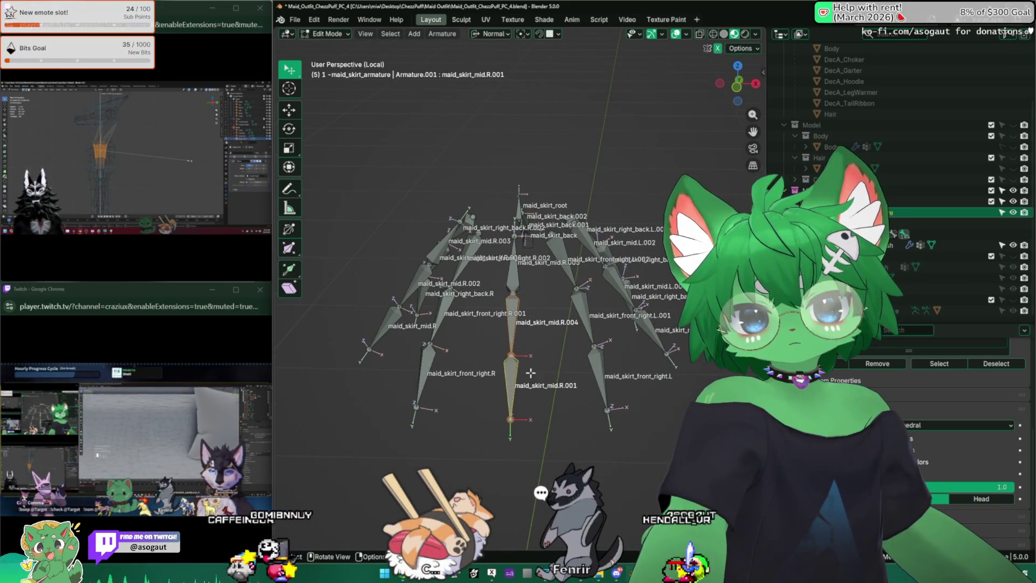
{"action": "key", "text": "ctrl+p"}
{"action": "left_click", "coordinate": [537, 374]}
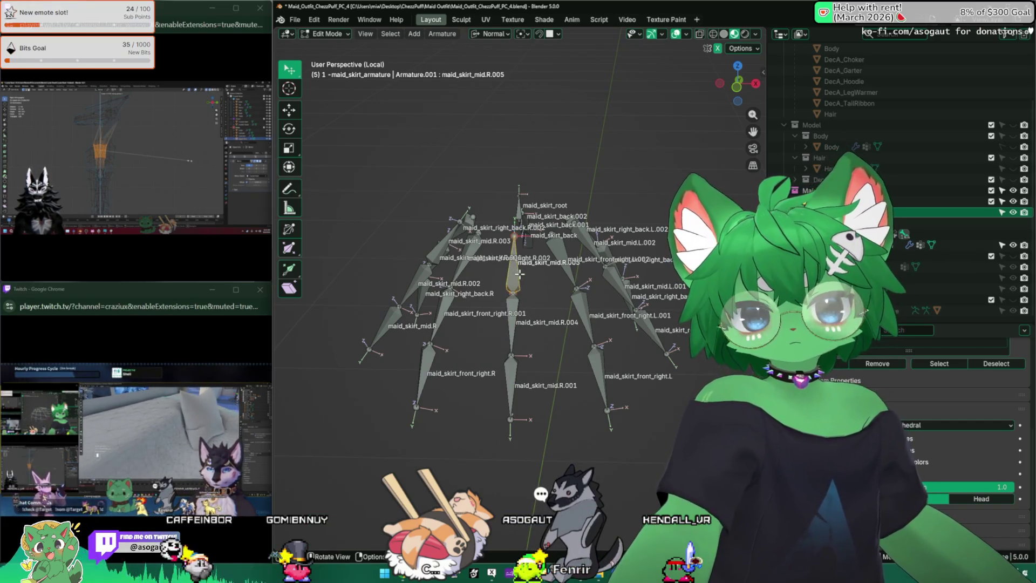
{"action": "key", "text": "F3"}
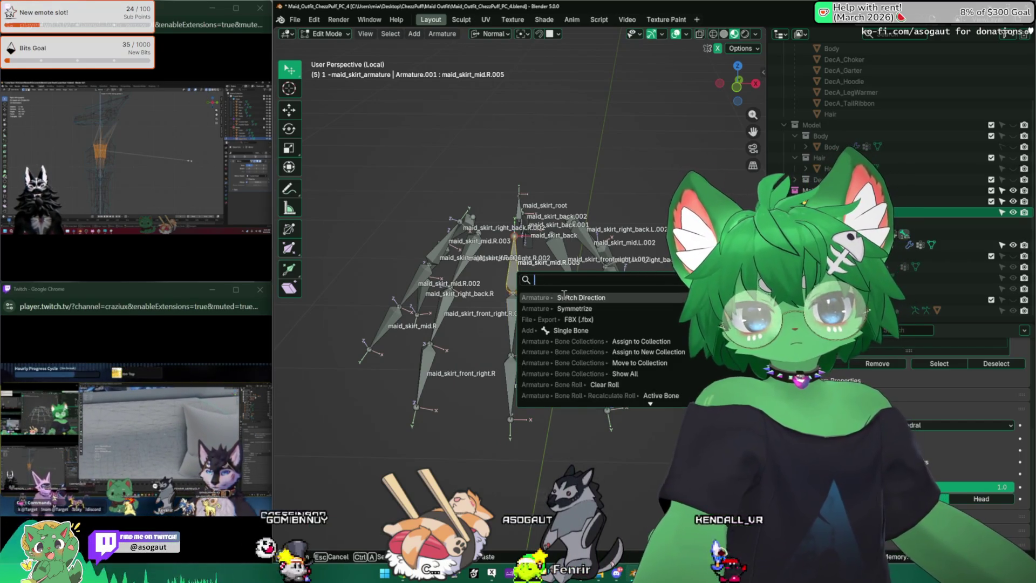
Make maid_skirt_mid.R.004 active and connect maid_skirt_mid.R.005 onto its tail.
{"action": "key", "text": "Escape"}
{"action": "middle_click_drag", "start_coordinate": [539, 281], "coordinate": [496, 258]}
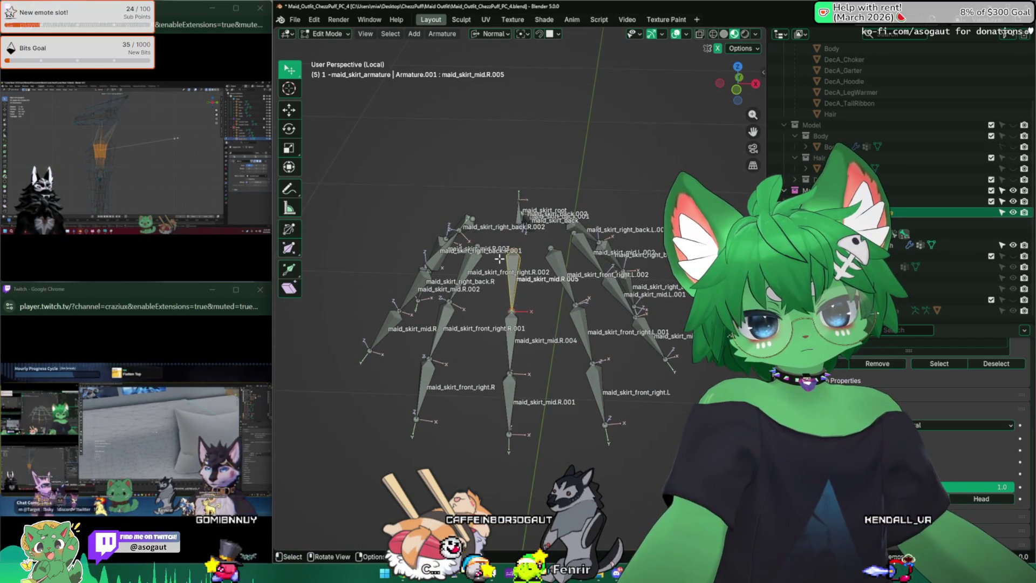
{"action": "middle_click_drag", "start_coordinate": [506, 263], "coordinate": [570, 366]}
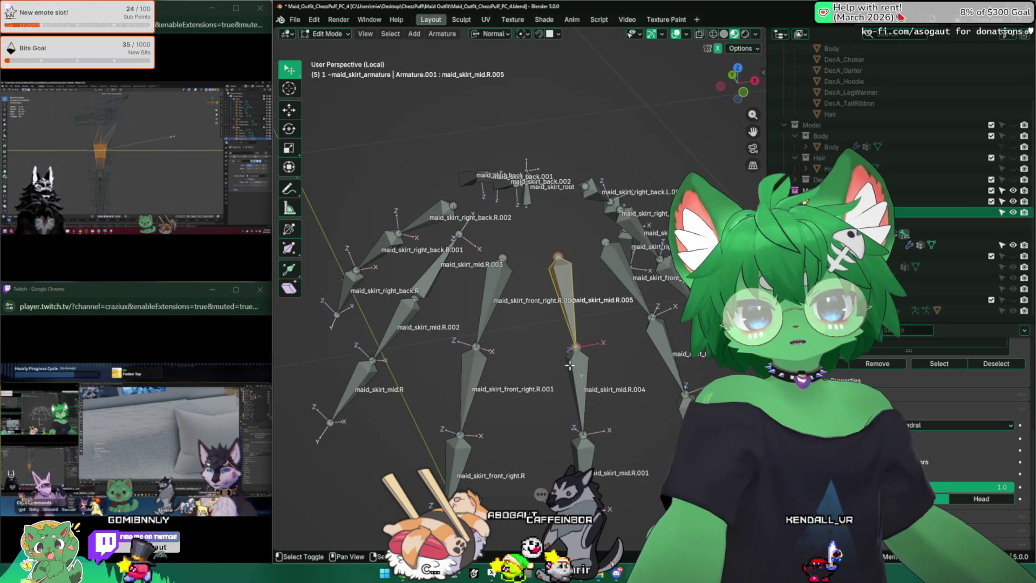
{"action": "mouse_move", "coordinate": [577, 289]}
{"action": "middle_mouse_down"}
{"action": "mouse_move", "coordinate": [519, 302]}
{"action": "mouse_move", "coordinate": [527, 300]}
{"action": "middle_mouse_up"}
{"action": "left_click", "coordinate": [515, 324]}
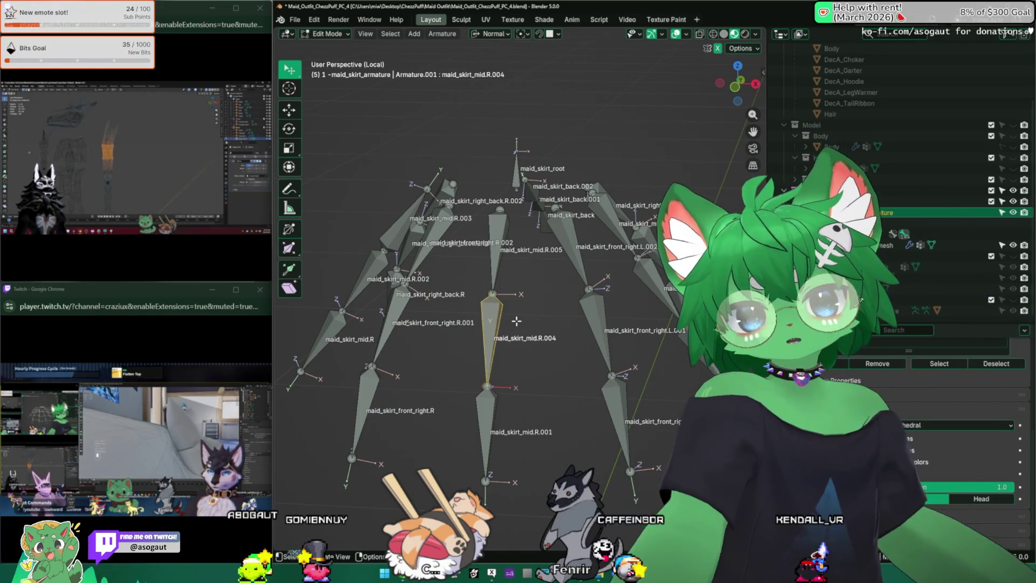
{"action": "mouse_move", "coordinate": [463, 296]}
{"action": "middle_mouse_down"}
{"action": "mouse_move", "coordinate": [562, 328]}
{"action": "mouse_move", "coordinate": [490, 306]}
{"action": "mouse_move", "coordinate": [503, 293]}
{"action": "middle_mouse_up"}
{"action": "left_click", "coordinate": [532, 298]}
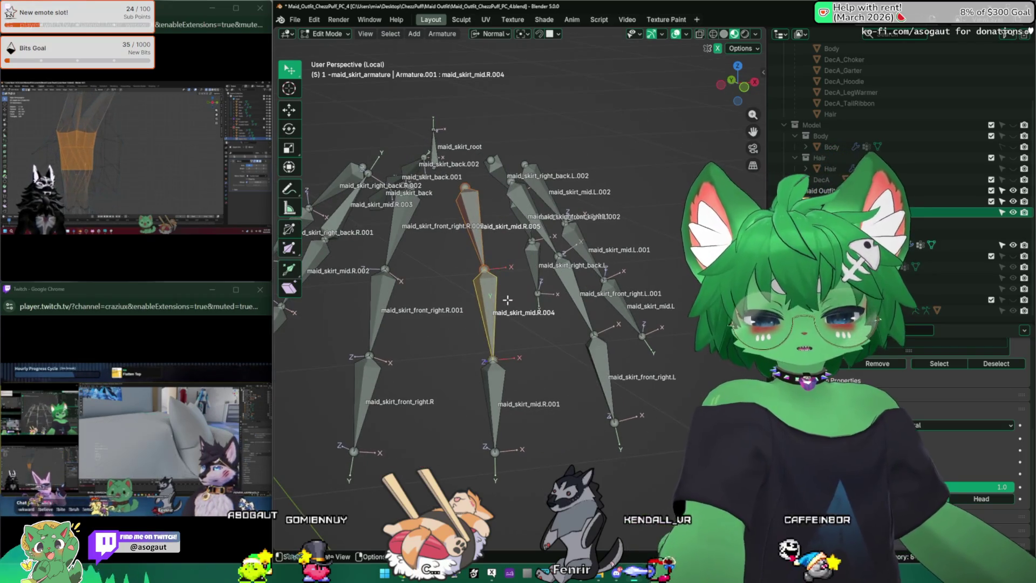
{"action": "key", "text": "ctrl+p"}
{"action": "left_click", "coordinate": [502, 297]}
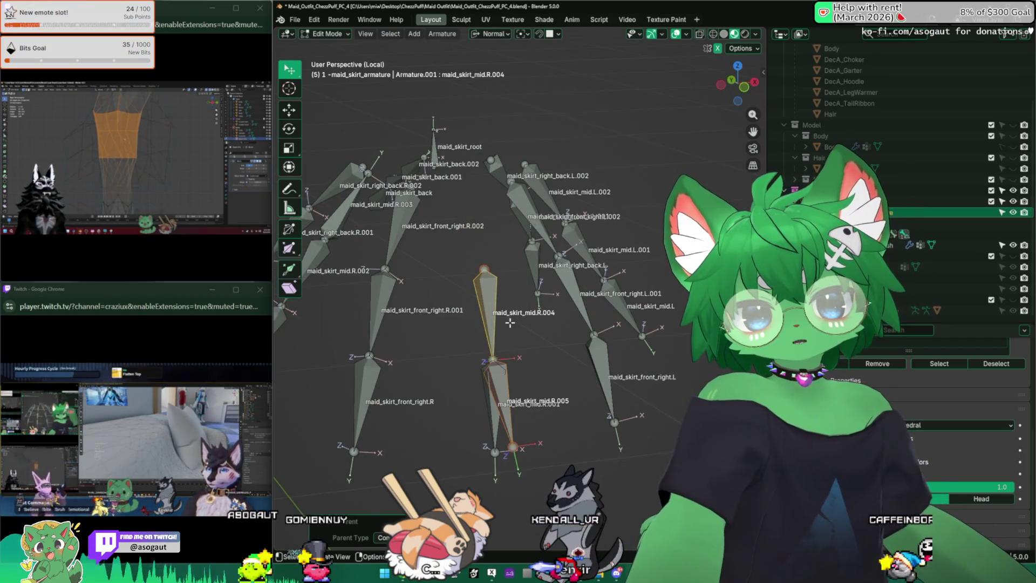
Undo the first connection and connect maid_skirt_mid.R.001 below maid_skirt_mid.R.004.
{"action": "key", "text": "ctrl+z"}
{"action": "key", "text": "ctrl+p"}
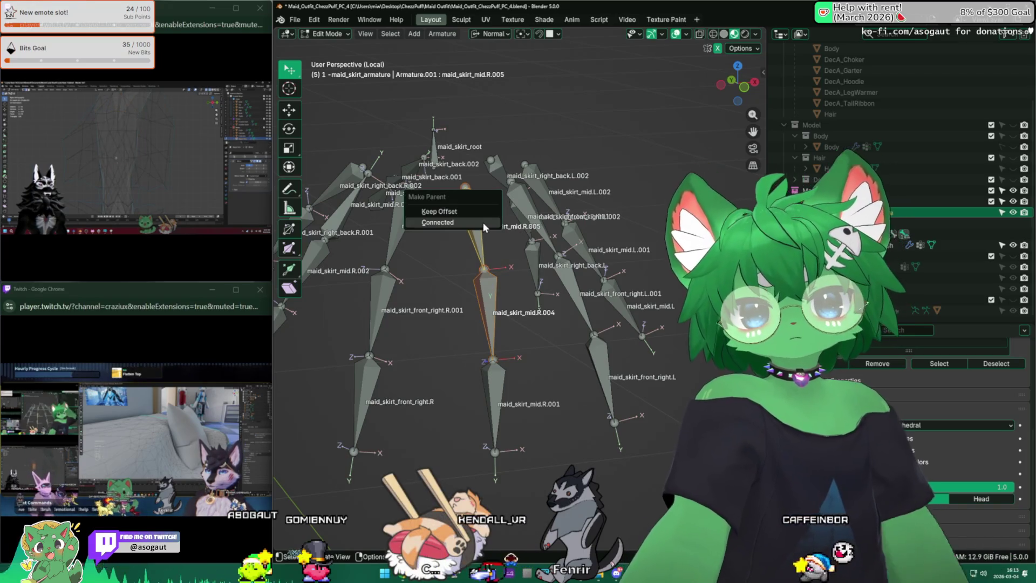
{"action": "left_click", "coordinate": [490, 380]}
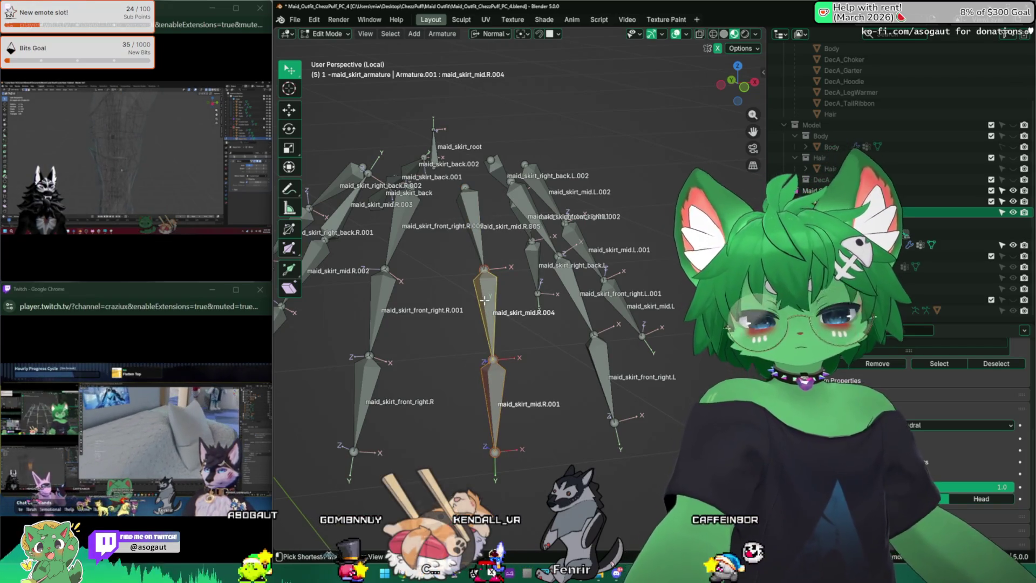
{"action": "key", "text": "ctrl+p"}
{"action": "left_click", "coordinate": [486, 300]}
Check the new connection and select maid_skirt_mid.R.004, cancelling a trial move.
{"action": "middle_click_drag", "start_coordinate": [503, 319], "coordinate": [440, 356]}
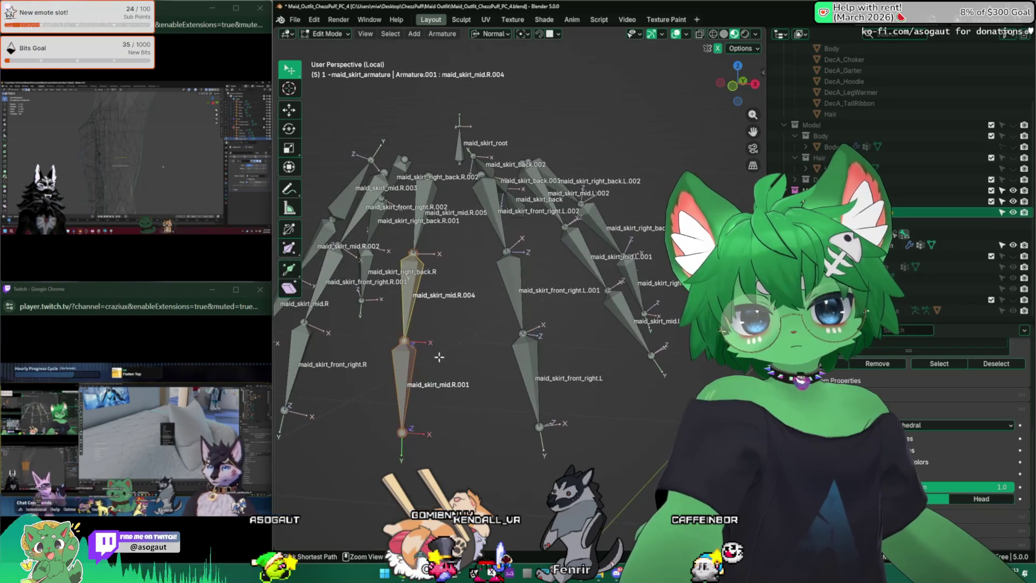
{"action": "middle_click_drag", "start_coordinate": [491, 306], "coordinate": [510, 316]}
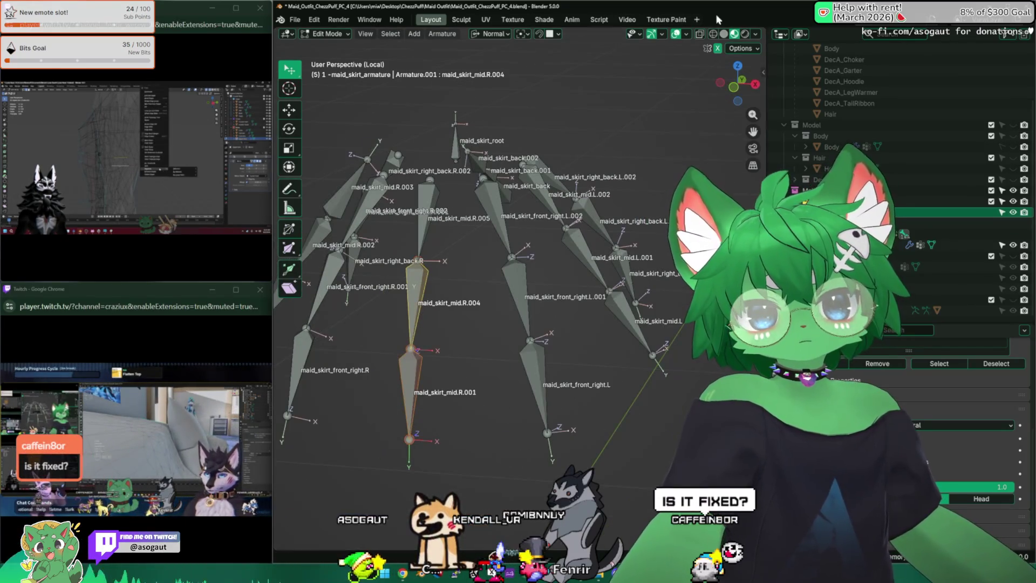
{"action": "middle_click_drag", "start_coordinate": [518, 238], "coordinate": [530, 243]}
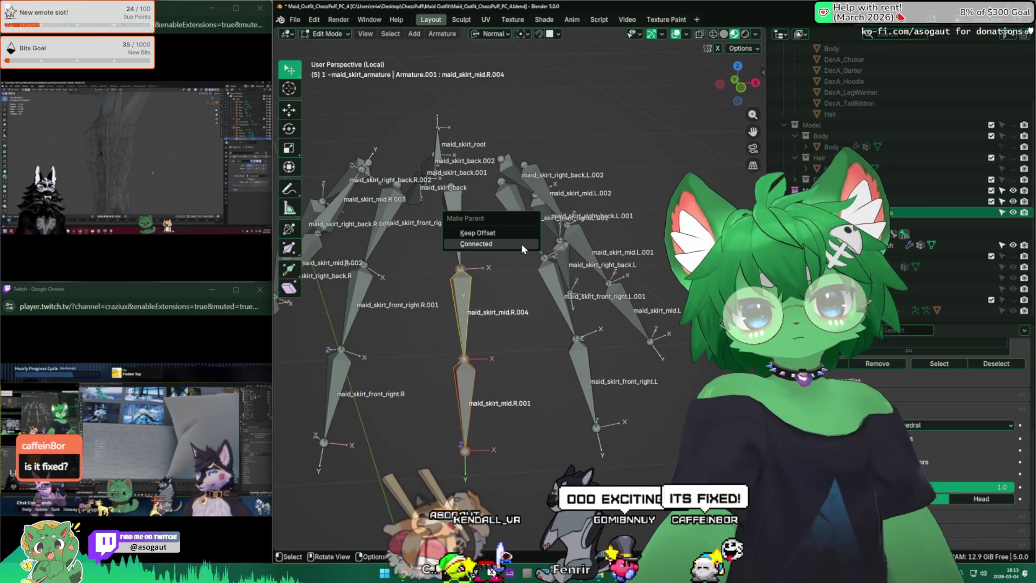
{"action": "left_click", "coordinate": [465, 402]}
{"action": "key", "text": "g"}
{"action": "key", "text": "Escape"}
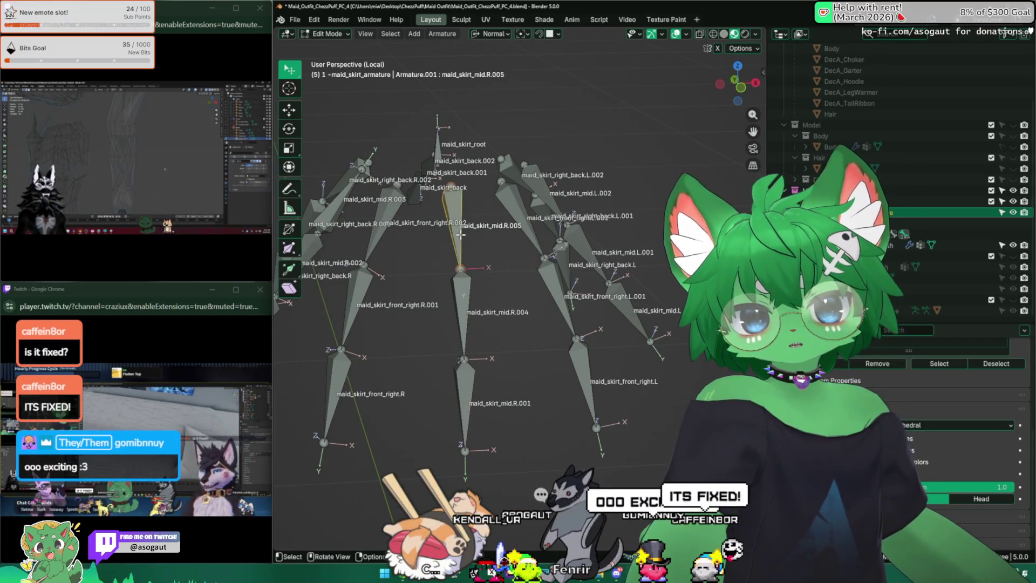
Select maid_skirt_front_right.R.002, deselect all, then select maid_skirt_mid.R.003.
{"action": "middle_click_drag", "start_coordinate": [386, 229], "coordinate": [532, 197], "text": "shift"}
{"action": "left_click", "coordinate": [532, 197]}
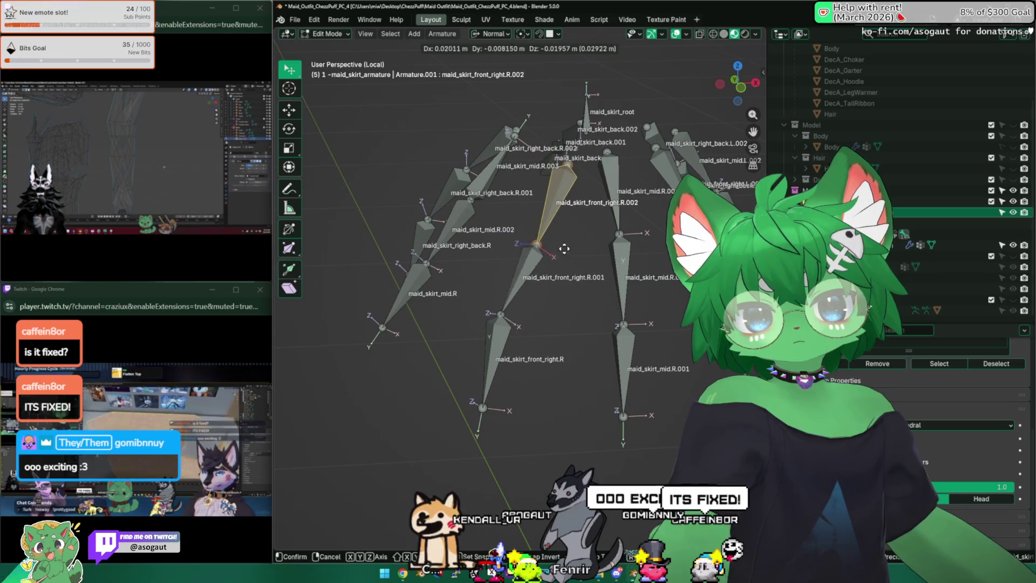
{"action": "left_click", "coordinate": [478, 349]}
{"action": "middle_click_drag", "start_coordinate": [500, 345], "coordinate": [529, 281]}
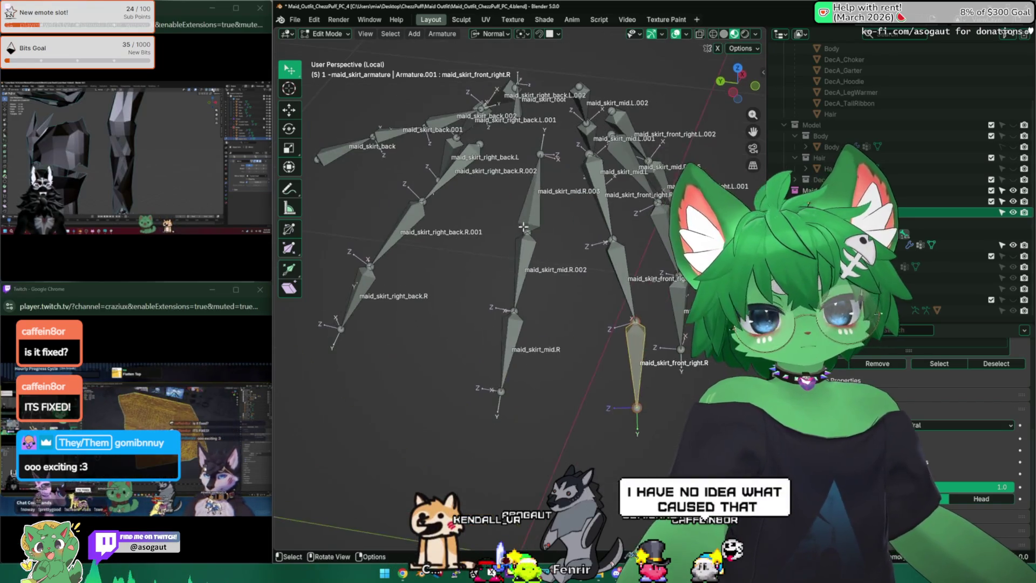
{"action": "left_click", "coordinate": [540, 194]}
{"action": "mouse_move", "coordinate": [540, 195]}
{"action": "middle_mouse_down"}
{"action": "mouse_move", "coordinate": [475, 208]}
{"action": "mouse_move", "coordinate": [530, 202]}
{"action": "mouse_move", "coordinate": [548, 169]}
{"action": "mouse_move", "coordinate": [564, 221]}
{"action": "mouse_move", "coordinate": [347, 224]}
{"action": "mouse_move", "coordinate": [397, 230]}
{"action": "mouse_move", "coordinate": [544, 202]}
{"action": "middle_mouse_up"}
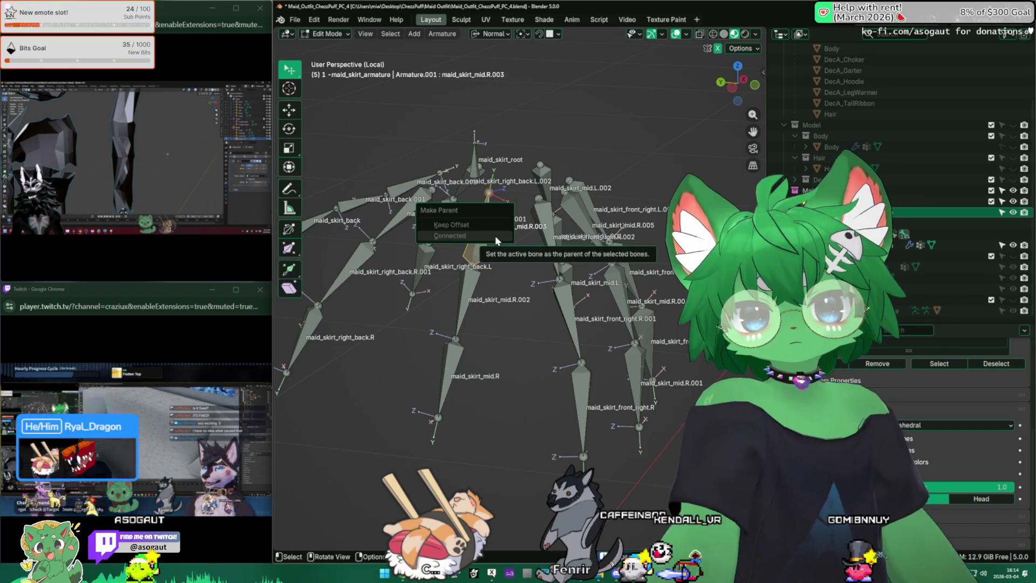
Connect maid_skirt_mid.R.002 beneath maid_skirt_mid.R.003 as a connected child.
{"action": "left_click", "coordinate": [494, 235]}
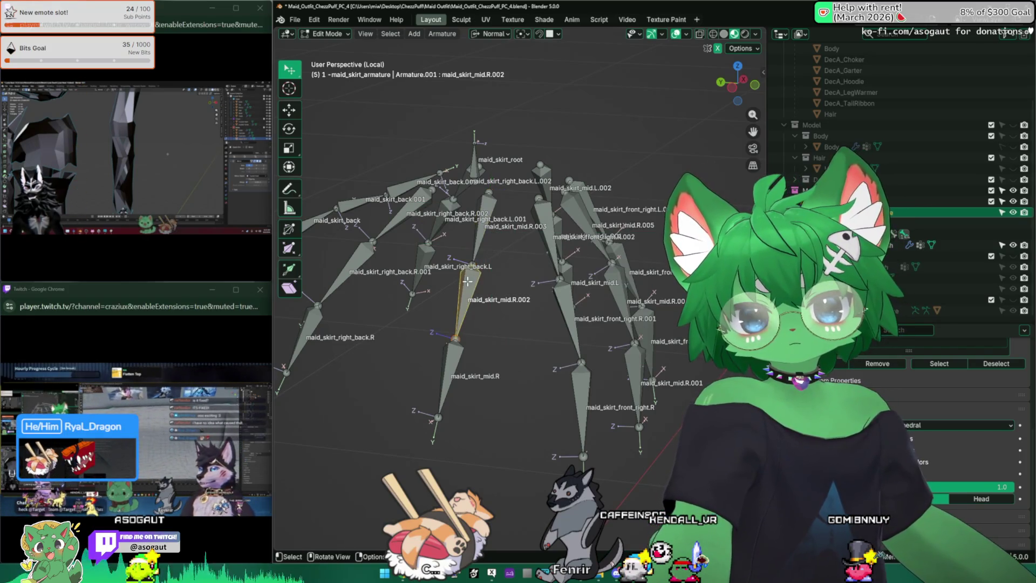
{"action": "left_click", "coordinate": [482, 226]}
{"action": "left_click", "coordinate": [460, 294], "text": "shift"}
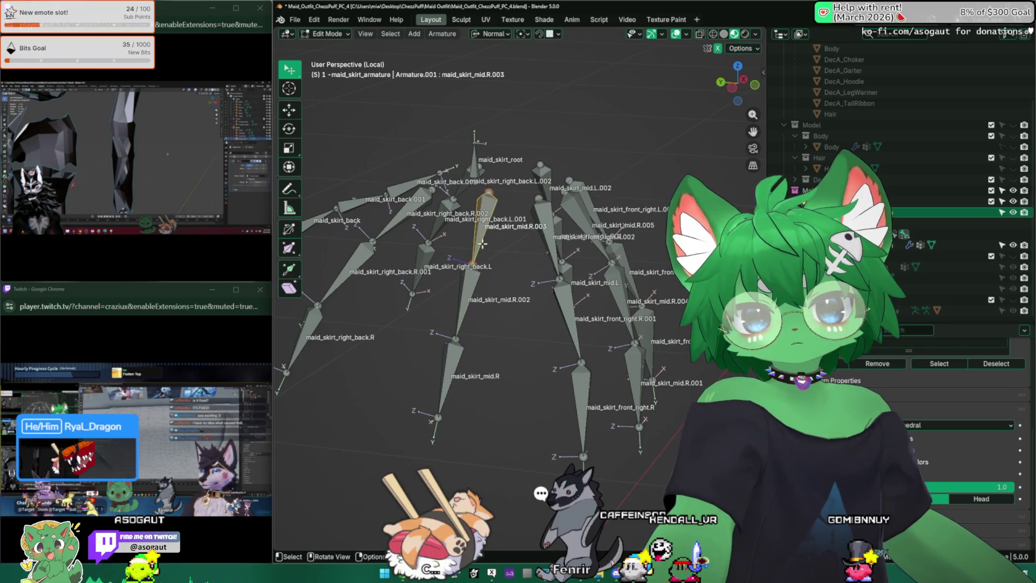
{"action": "key", "text": "ctrl+p"}
{"action": "left_click", "coordinate": [464, 293]}
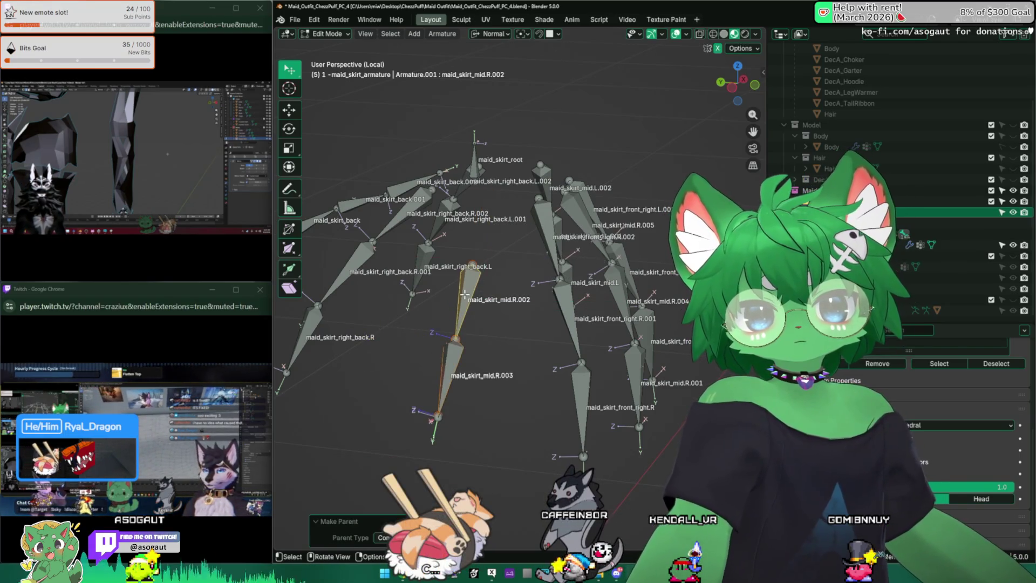
{"action": "left_click", "coordinate": [482, 228], "text": "shift"}
{"action": "key", "text": "ctrl+p"}
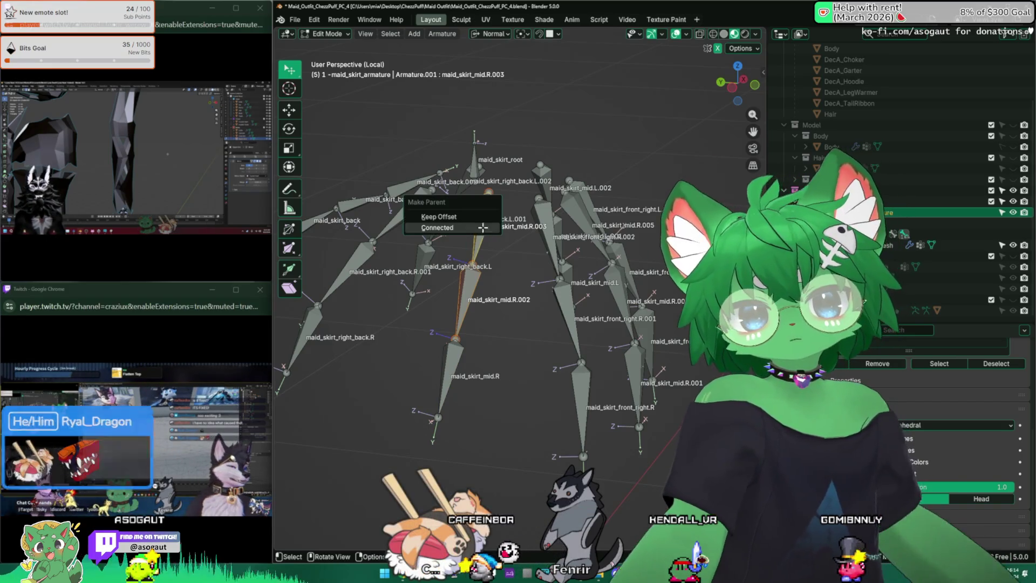
{"action": "left_click", "coordinate": [483, 228]}
{"action": "middle_click_drag", "start_coordinate": [483, 227], "coordinate": [540, 205]}
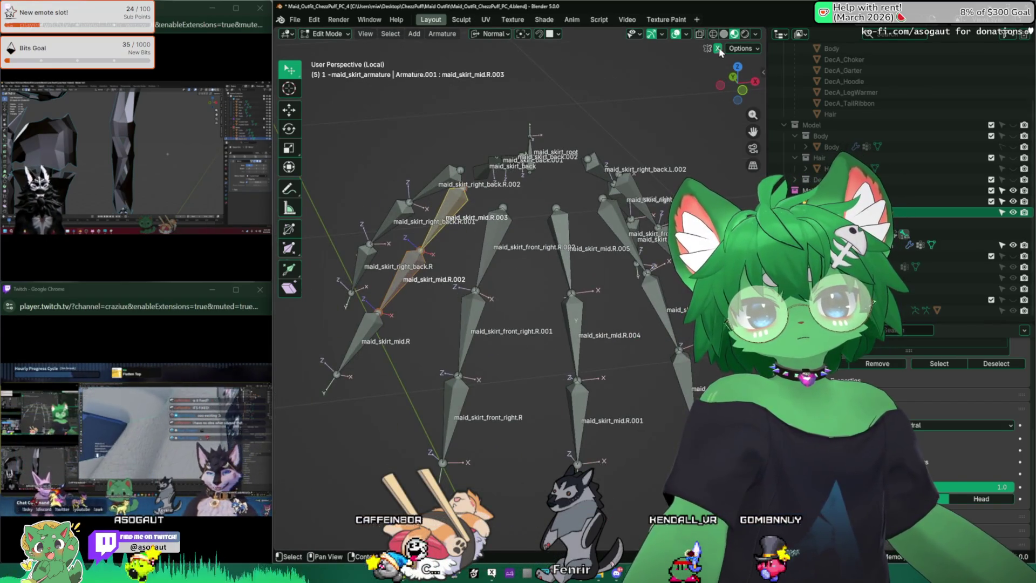
Select maid_skirt_right_back.R and nudge it slightly to the right.
{"action": "left_click", "coordinate": [556, 186]}
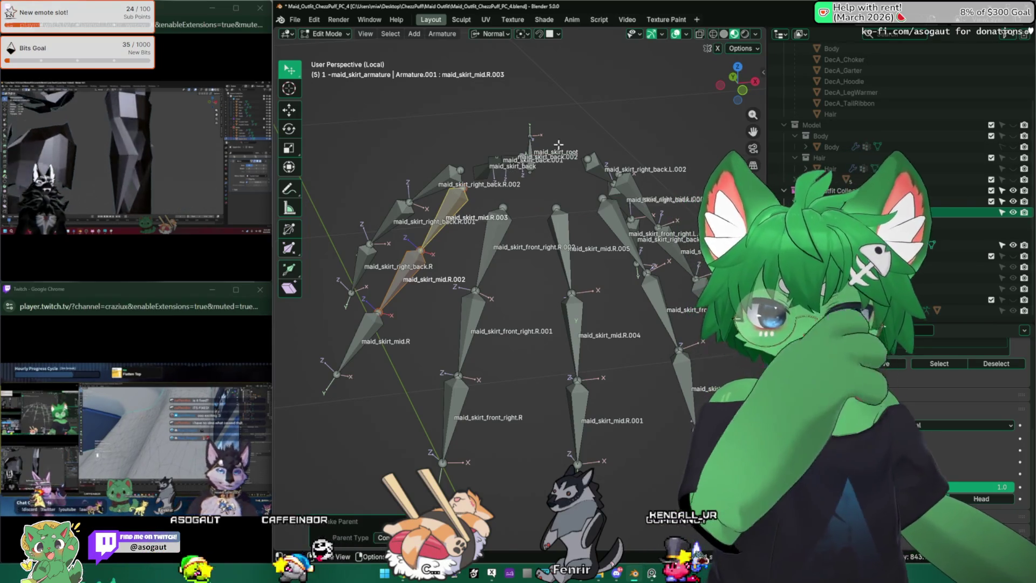
{"action": "mouse_move", "coordinate": [557, 146]}
{"action": "middle_mouse_down"}
{"action": "mouse_move", "coordinate": [505, 202]}
{"action": "mouse_move", "coordinate": [562, 187]}
{"action": "middle_mouse_up"}
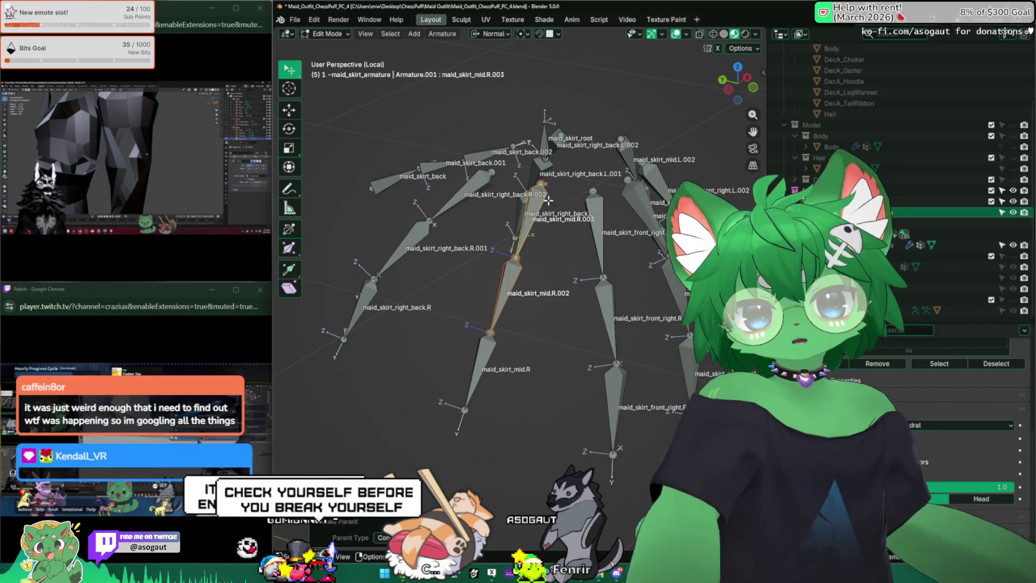
{"action": "left_click", "coordinate": [537, 209]}
{"action": "middle_click_drag", "start_coordinate": [468, 218], "coordinate": [489, 226]}
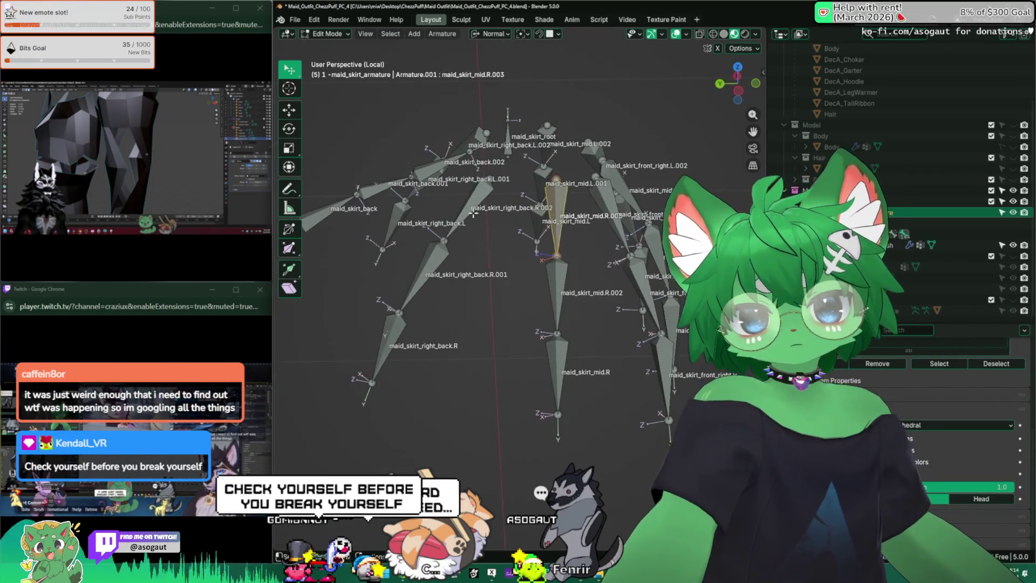
{"action": "left_click", "coordinate": [475, 213]}
{"action": "left_click", "coordinate": [385, 358]}
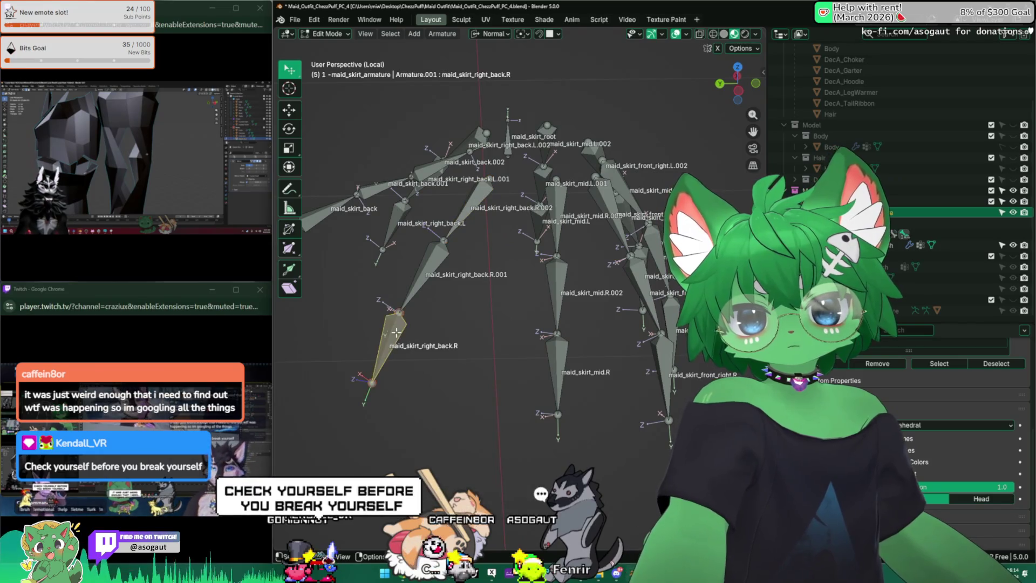
{"action": "key", "text": "g"}
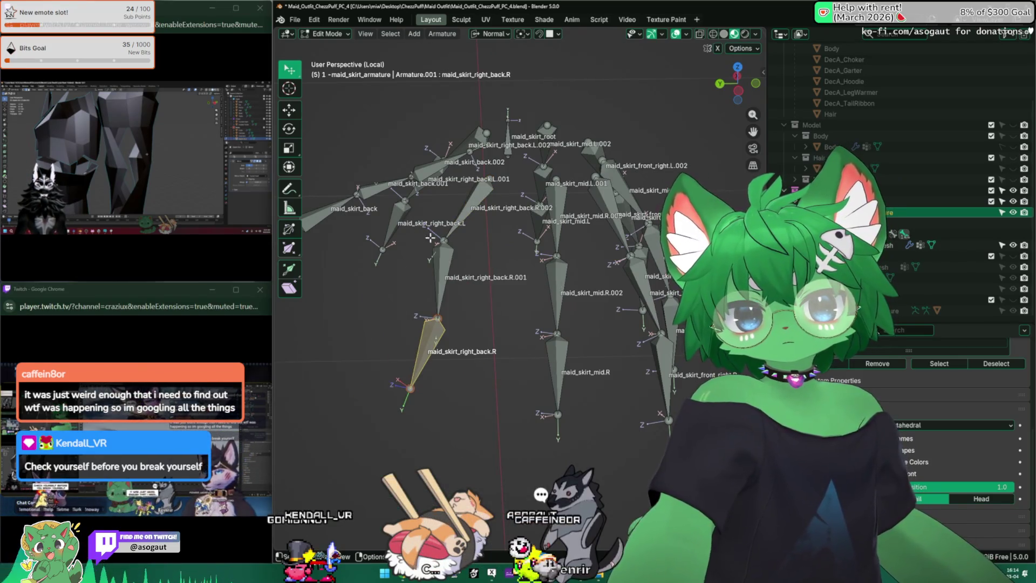
{"action": "double_click", "coordinate": [135, 157]}
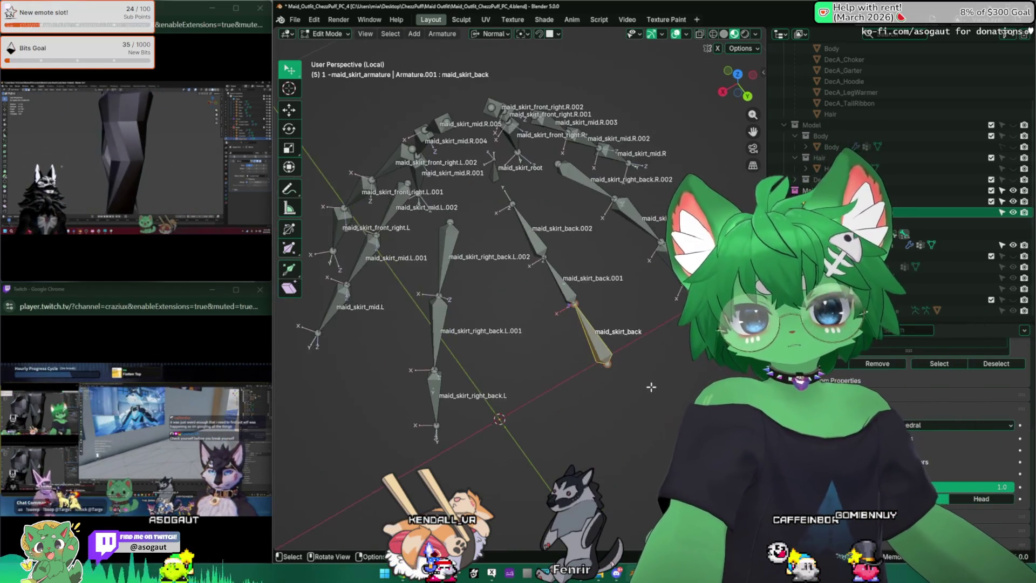
Select maid_skirt_back.002, then exit local view so the striped skirt mesh reappears under the armature.
{"action": "scroll", "coordinate": [588, 324], "scroll_direction": "down", "scroll_amount": 4}
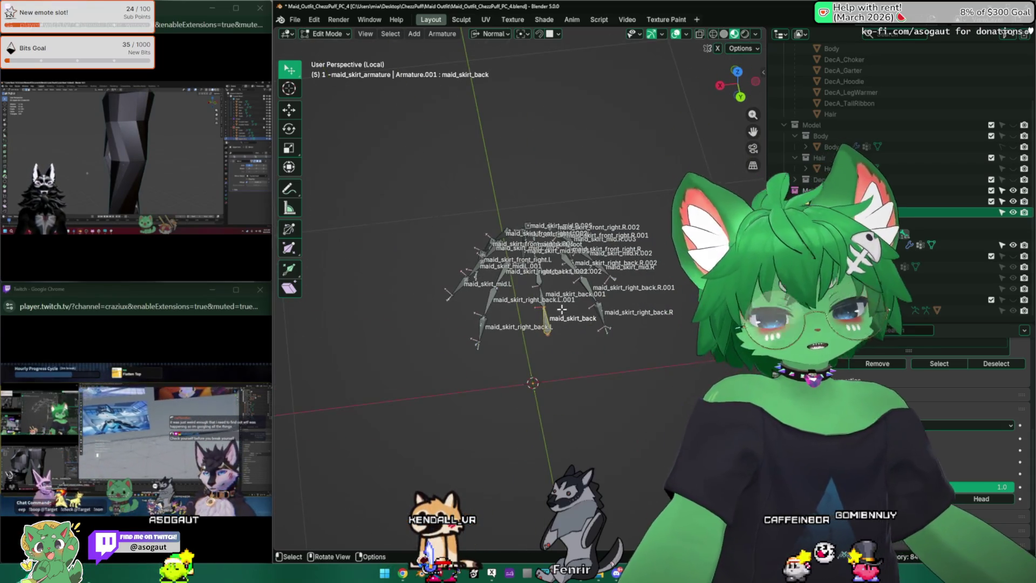
{"action": "scroll", "coordinate": [562, 309], "scroll_direction": "up", "scroll_amount": 5}
{"action": "mouse_move", "coordinate": [562, 310]}
{"action": "middle_mouse_down"}
{"action": "mouse_move", "coordinate": [458, 333]}
{"action": "mouse_move", "coordinate": [550, 294]}
{"action": "middle_mouse_up"}
{"action": "left_click", "coordinate": [550, 293], "text": "shift"}
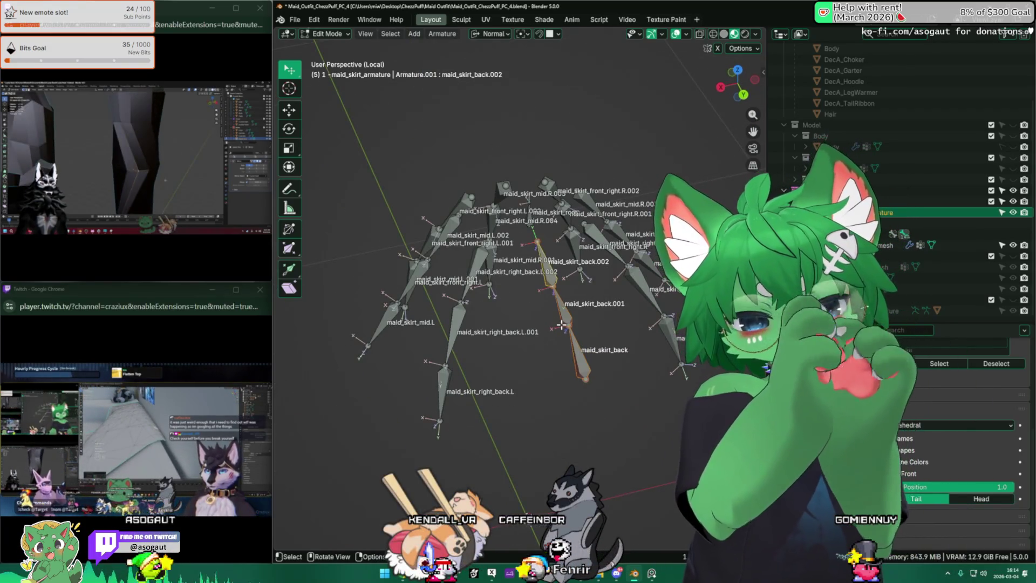
{"action": "mouse_move", "coordinate": [562, 326]}
{"action": "middle_mouse_down"}
{"action": "mouse_move", "coordinate": [478, 273]}
{"action": "mouse_move", "coordinate": [451, 274]}
{"action": "mouse_move", "coordinate": [598, 258]}
{"action": "mouse_move", "coordinate": [388, 273]}
{"action": "mouse_move", "coordinate": [491, 226]}
{"action": "mouse_move", "coordinate": [668, 71]}
{"action": "middle_mouse_up"}
{"action": "key", "text": "F3"}
{"action": "key", "text": "Escape"}
{"action": "key", "text": "KP_Divide"}
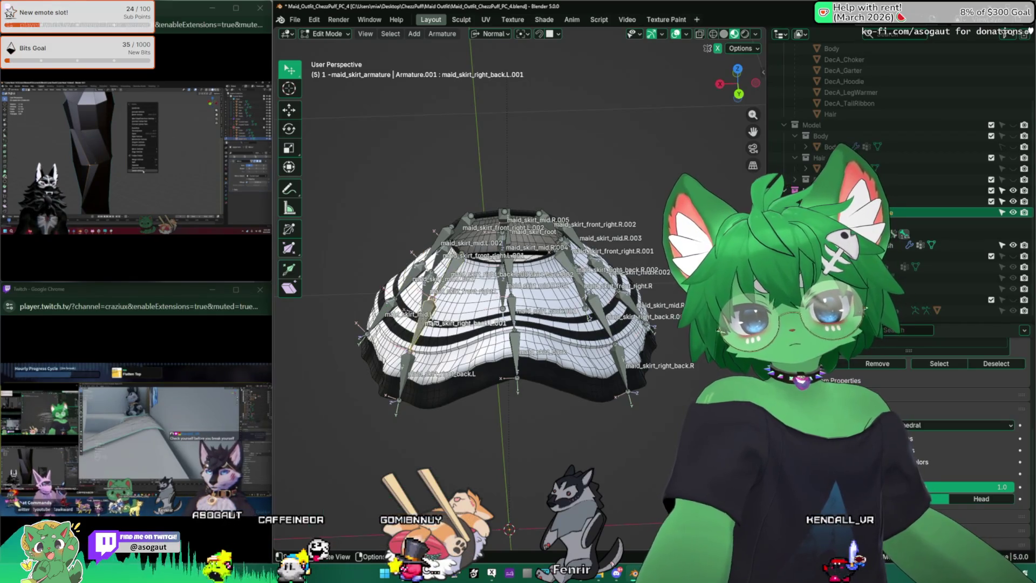
{"action": "key", "text": "alt+Tab"}
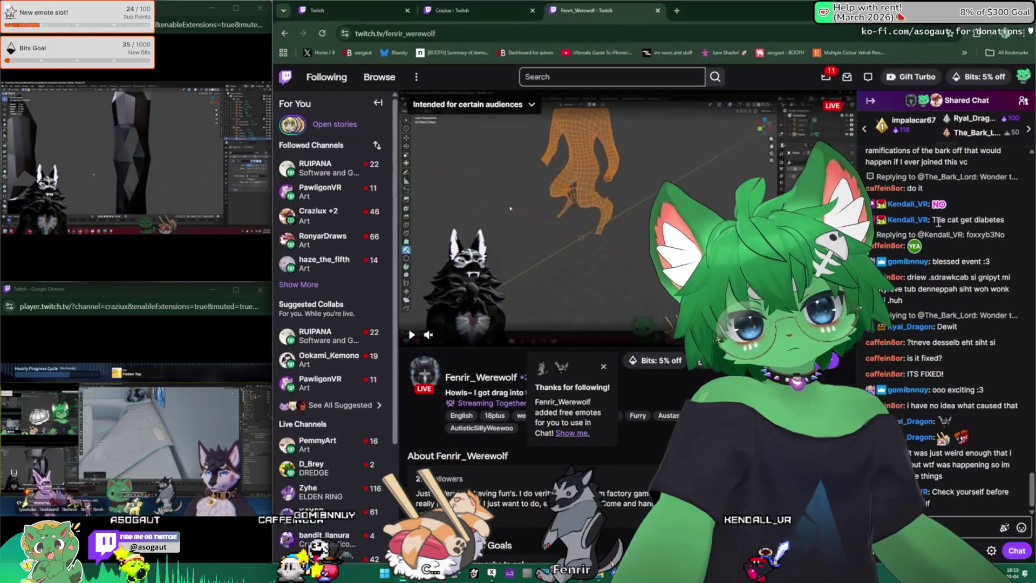
{"action": "key", "text": "alt+Tab"}
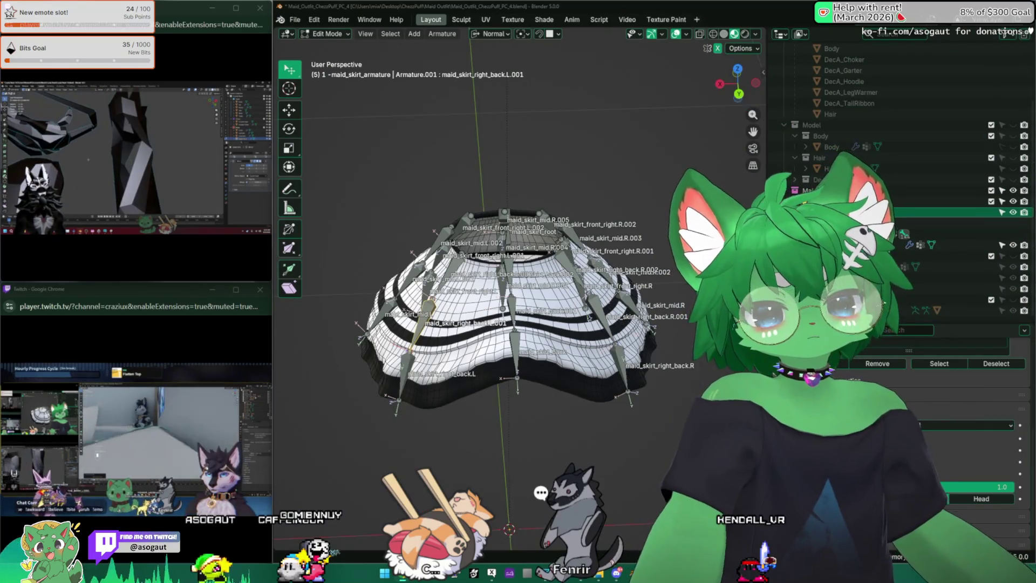
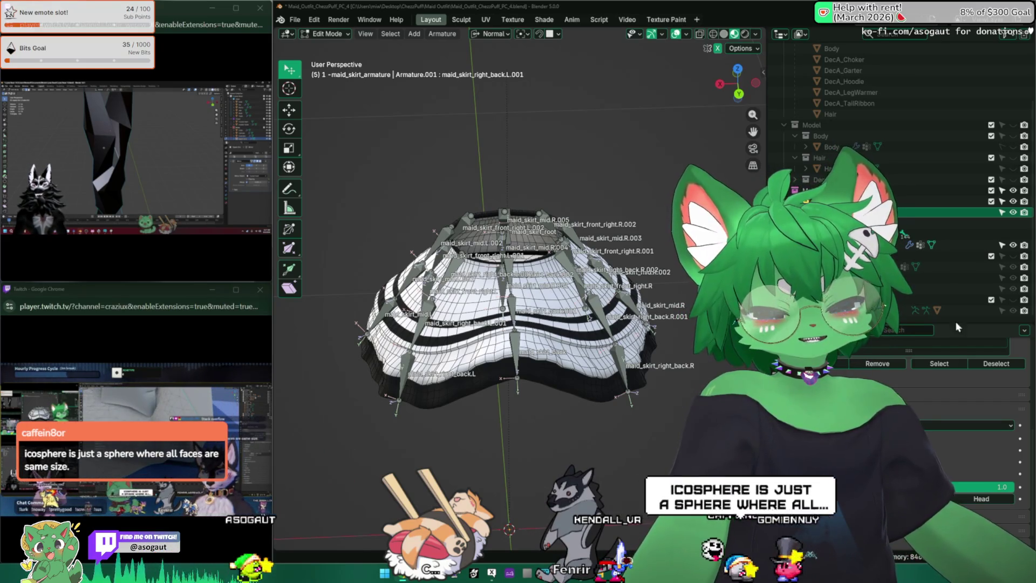
Toggle the skirt armature out of and back into Edit Mode, then view it from the front.
{"action": "mouse_move", "coordinate": [554, 289]}
{"action": "middle_mouse_down"}
{"action": "mouse_move", "coordinate": [440, 275]}
{"action": "mouse_move", "coordinate": [589, 308]}
{"action": "mouse_move", "coordinate": [573, 275]}
{"action": "mouse_move", "coordinate": [589, 291]}
{"action": "mouse_move", "coordinate": [585, 281]}
{"action": "mouse_move", "coordinate": [533, 253]}
{"action": "middle_mouse_up"}
{"action": "key", "text": "Tab"}
{"action": "key", "text": "Tab"}
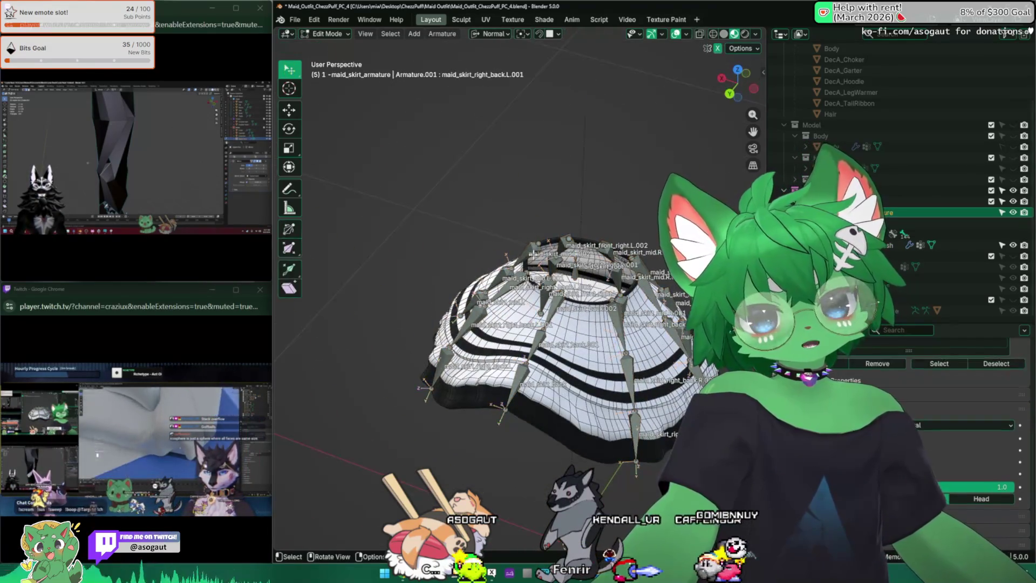
{"action": "key", "text": "Tab"}
{"action": "mouse_move", "coordinate": [536, 174]}
{"action": "middle_mouse_down"}
{"action": "mouse_move", "coordinate": [495, 237]}
{"action": "mouse_move", "coordinate": [533, 268]}
{"action": "mouse_move", "coordinate": [570, 238]}
{"action": "middle_mouse_up"}
{"action": "key", "text": "KP_1"}
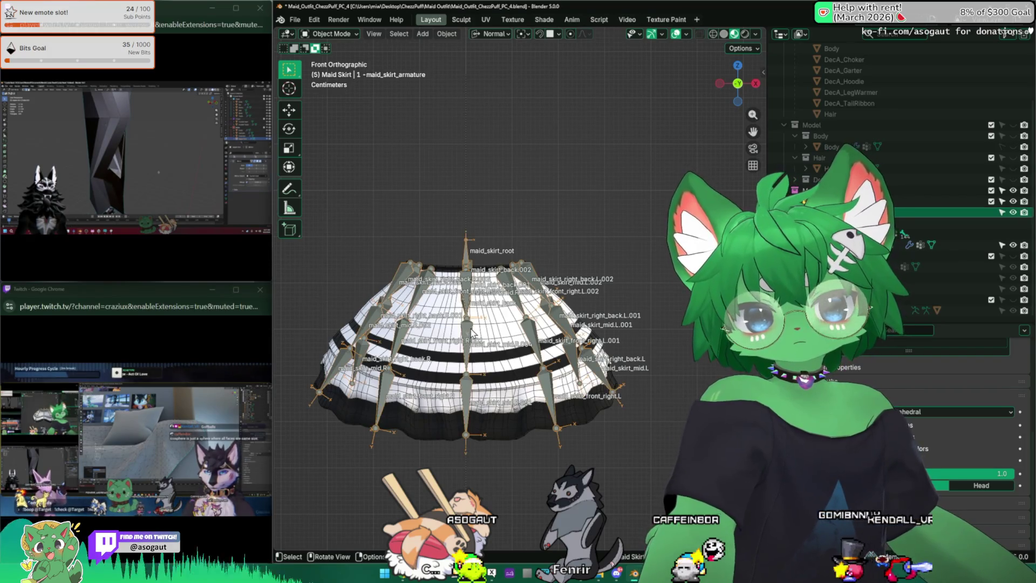
Switch the skirt armature to Pose Mode and pick a front skirt bone.
{"action": "left_click", "coordinate": [332, 33]}
{"action": "left_click", "coordinate": [324, 67]}
{"action": "mouse_move", "coordinate": [464, 388]}
{"action": "middle_mouse_down"}
{"action": "mouse_move", "coordinate": [482, 410]}
{"action": "mouse_move", "coordinate": [554, 417]}
{"action": "mouse_move", "coordinate": [668, 397]}
{"action": "mouse_move", "coordinate": [513, 402]}
{"action": "middle_mouse_up"}
{"action": "left_click", "coordinate": [411, 367]}
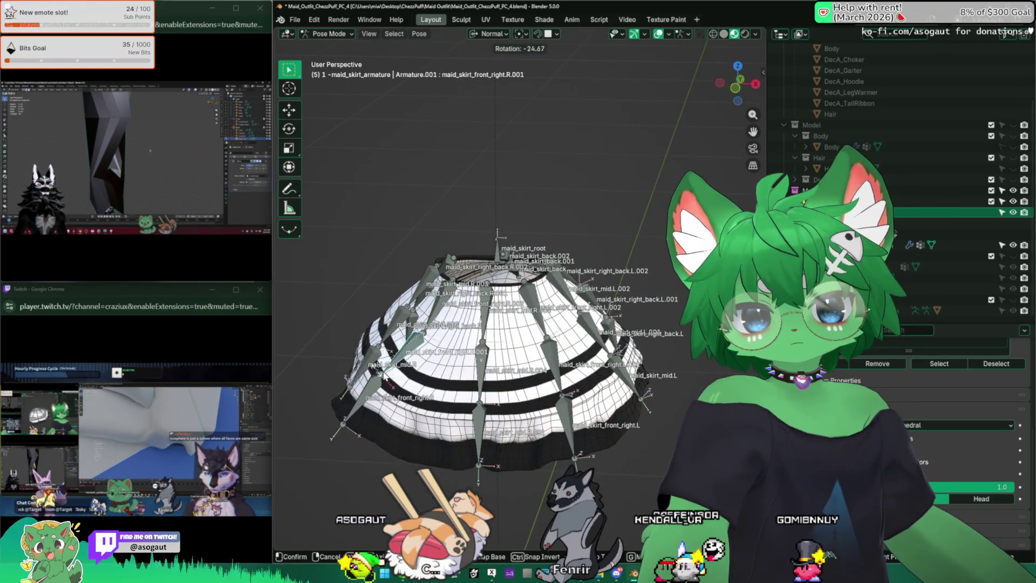
Test-rotate the front bone and maid_skirt_mid.R.005 back and forth.
{"action": "middle_click_drag", "start_coordinate": [411, 367], "coordinate": [432, 345]}
{"action": "key", "text": "r"}
{"action": "key", "text": "Return"}
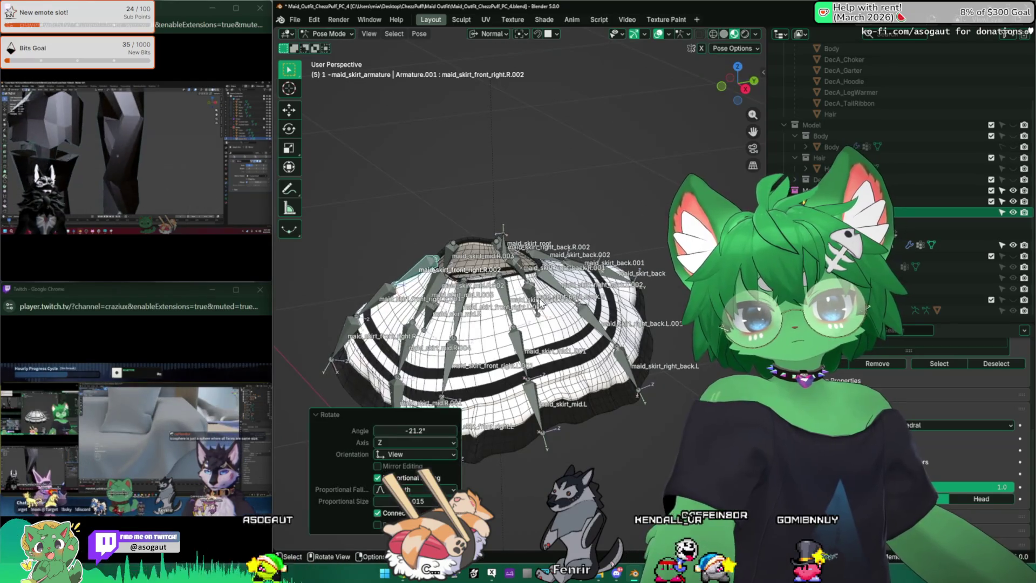
{"action": "mouse_move", "coordinate": [540, 303]}
{"action": "middle_mouse_down"}
{"action": "mouse_move", "coordinate": [603, 293]}
{"action": "mouse_move", "coordinate": [444, 286]}
{"action": "mouse_move", "coordinate": [528, 347]}
{"action": "mouse_move", "coordinate": [667, 281]}
{"action": "mouse_move", "coordinate": [505, 313]}
{"action": "mouse_move", "coordinate": [478, 294]}
{"action": "mouse_move", "coordinate": [581, 297]}
{"action": "mouse_move", "coordinate": [593, 277]}
{"action": "mouse_move", "coordinate": [594, 299]}
{"action": "middle_mouse_up"}
{"action": "left_click", "coordinate": [603, 293]}
{"action": "left_click", "coordinate": [603, 293]}
{"action": "key", "text": "r"}
{"action": "key", "text": "Return"}
{"action": "key", "text": "r"}
{"action": "key", "text": "Return"}
{"action": "key", "text": "r"}
{"action": "key", "text": "Return"}
Rotate maid_skirt_mid.R.003 and maid_skirt_right_back.R.002 to check the deformation.
{"action": "left_click", "coordinate": [431, 296]}
{"action": "key", "text": "r"}
{"action": "key", "text": "Return"}
{"action": "left_click", "coordinate": [545, 294]}
{"action": "key", "text": "r"}
{"action": "key", "text": "Return"}
{"action": "key", "text": "r"}
{"action": "key", "text": "Return"}
Rotate maid_skirt_mid.R.002, maid_skirt_back.002 and maid_skirt_right_back.R.001.
{"action": "left_click", "coordinate": [567, 413]}
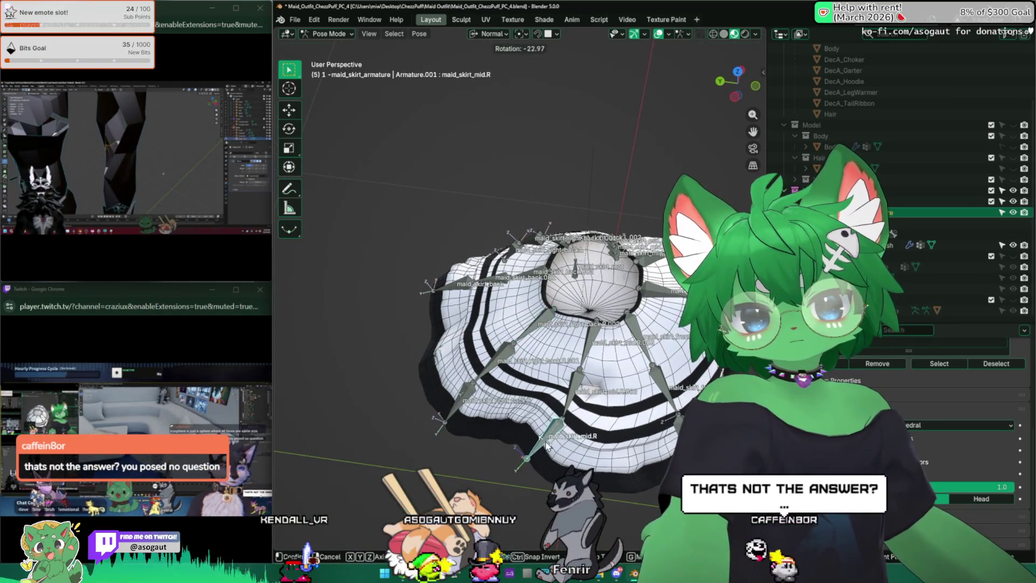
{"action": "mouse_move", "coordinate": [546, 400]}
{"action": "middle_mouse_down"}
{"action": "mouse_move", "coordinate": [514, 403]}
{"action": "mouse_move", "coordinate": [489, 372]}
{"action": "mouse_move", "coordinate": [498, 388]}
{"action": "mouse_move", "coordinate": [567, 410]}
{"action": "middle_mouse_up"}
{"action": "key", "text": "r"}
{"action": "key", "text": "Return"}
{"action": "left_click", "coordinate": [499, 389]}
{"action": "key", "text": "r"}
{"action": "key", "text": "Return"}
{"action": "left_click", "coordinate": [567, 410]}
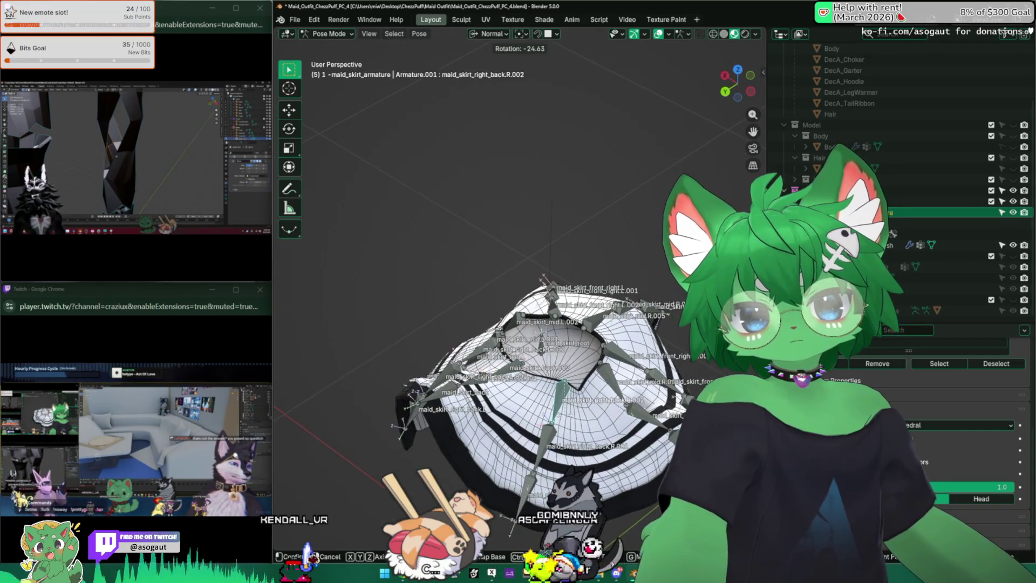
{"action": "key", "text": "r"}
{"action": "key", "text": "Return"}
Rotate maid_skirt_right_back.R.001 by 50° and also rotate maid_skirt_right_back.R.
{"action": "left_click", "coordinate": [561, 459]}
{"action": "mouse_move", "coordinate": [561, 459]}
{"action": "middle_mouse_down"}
{"action": "mouse_move", "coordinate": [559, 469]}
{"action": "mouse_move", "coordinate": [553, 403]}
{"action": "mouse_move", "coordinate": [504, 406]}
{"action": "mouse_move", "coordinate": [602, 406]}
{"action": "mouse_move", "coordinate": [542, 343]}
{"action": "middle_mouse_up"}
{"action": "type", "text": "r50"}
{"action": "key", "text": "Return"}
{"action": "left_click", "coordinate": [553, 404]}
{"action": "key", "text": "r"}
{"action": "left_click", "coordinate": [543, 405]}
Rotate maid_skirt_right_back.L.002, check under the skirt, and return to Object Mode.
{"action": "left_click", "coordinate": [542, 343]}
{"action": "key", "text": "r"}
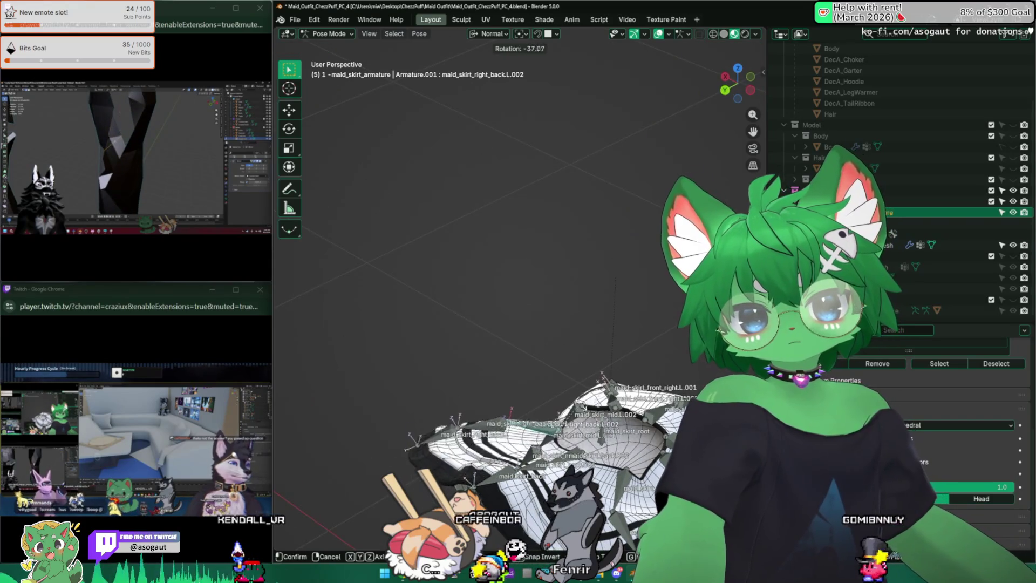
{"action": "left_click", "coordinate": [561, 398]}
{"action": "mouse_move", "coordinate": [562, 398]}
{"action": "middle_mouse_down"}
{"action": "mouse_move", "coordinate": [608, 374]}
{"action": "mouse_move", "coordinate": [669, 417]}
{"action": "mouse_move", "coordinate": [630, 326]}
{"action": "mouse_move", "coordinate": [403, 76]}
{"action": "middle_mouse_up"}
{"action": "left_click", "coordinate": [335, 47]}
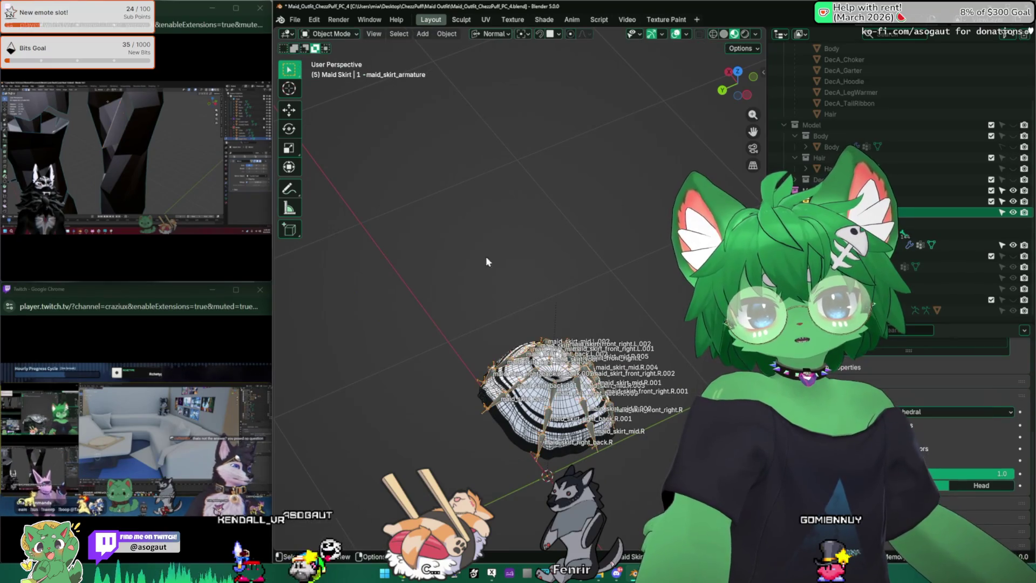
Orbit and zoom around the skirt, select the maid_skirt_mesh object, and open the mode list.
{"action": "middle_click_drag", "start_coordinate": [485, 257], "coordinate": [512, 334]}
{"action": "scroll", "coordinate": [567, 330], "scroll_direction": "up", "scroll_amount": 4}
{"action": "scroll", "coordinate": [626, 327], "scroll_direction": "up", "scroll_amount": 3}
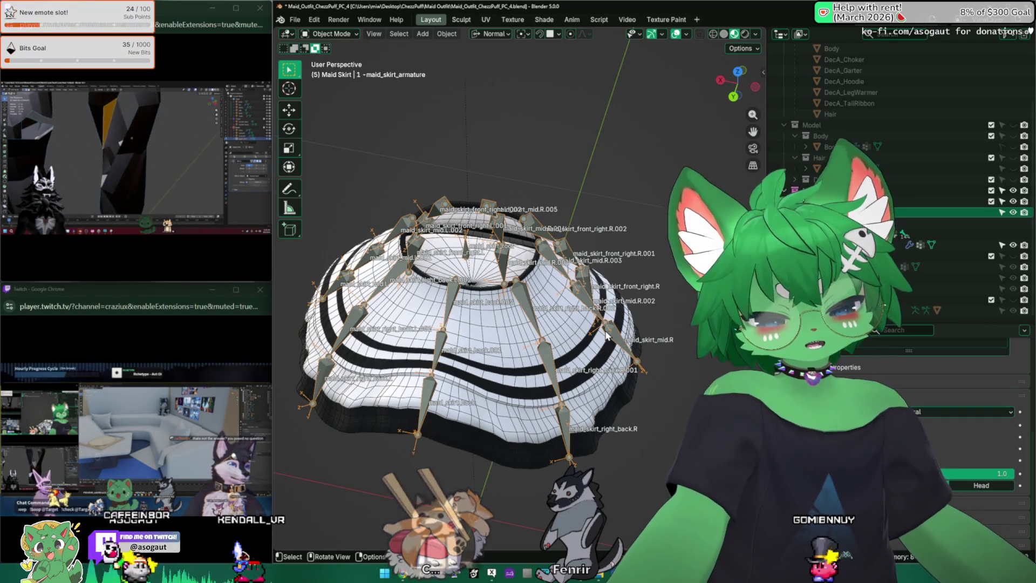
{"action": "mouse_move", "coordinate": [609, 337]}
{"action": "middle_mouse_down"}
{"action": "mouse_move", "coordinate": [554, 311]}
{"action": "mouse_move", "coordinate": [577, 307]}
{"action": "middle_mouse_up"}
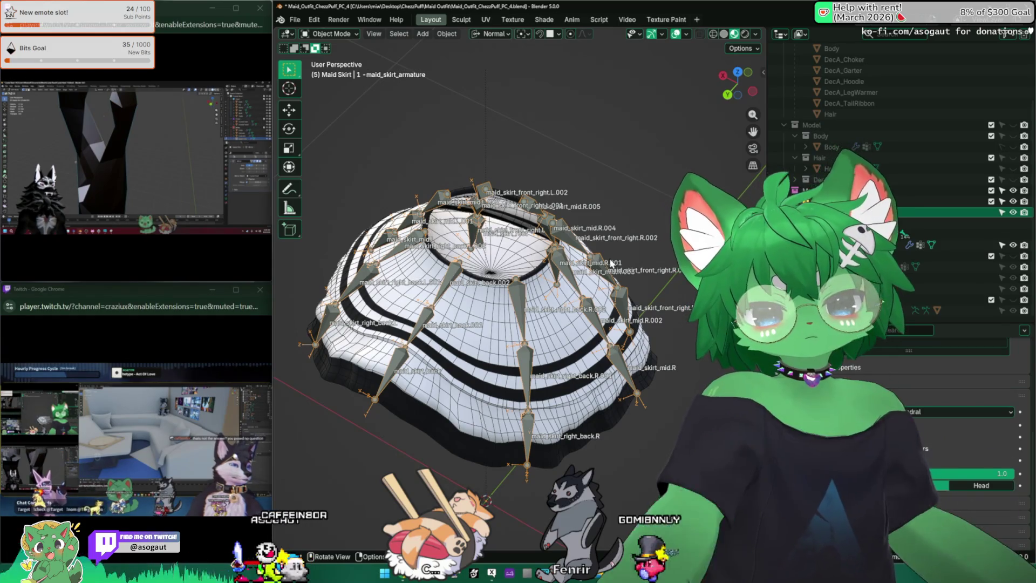
{"action": "middle_click_drag", "start_coordinate": [611, 263], "coordinate": [344, 295]}
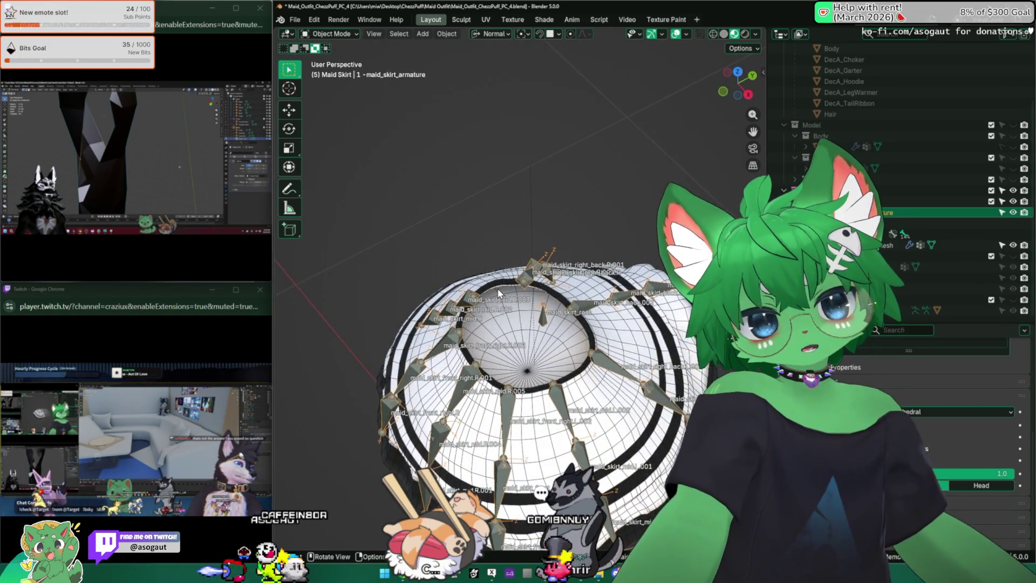
{"action": "mouse_move", "coordinate": [499, 294]}
{"action": "middle_mouse_down"}
{"action": "mouse_move", "coordinate": [423, 280]}
{"action": "mouse_move", "coordinate": [449, 250]}
{"action": "mouse_move", "coordinate": [438, 266]}
{"action": "mouse_move", "coordinate": [491, 260]}
{"action": "mouse_move", "coordinate": [470, 274]}
{"action": "mouse_move", "coordinate": [545, 268]}
{"action": "middle_mouse_up"}
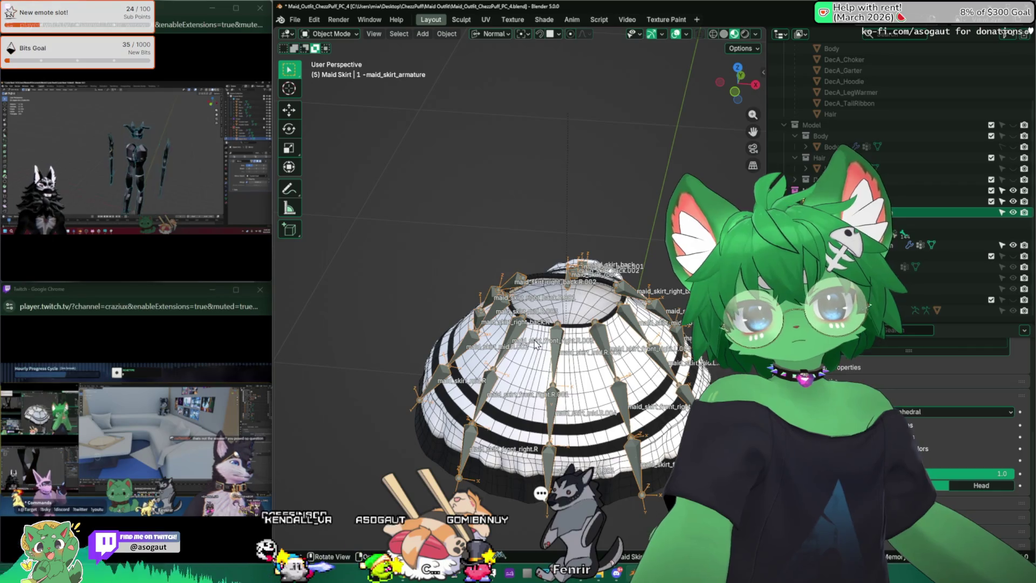
{"action": "left_click", "coordinate": [486, 378]}
{"action": "middle_click_drag", "start_coordinate": [486, 378], "coordinate": [375, 74]}
{"action": "left_click", "coordinate": [329, 33]}
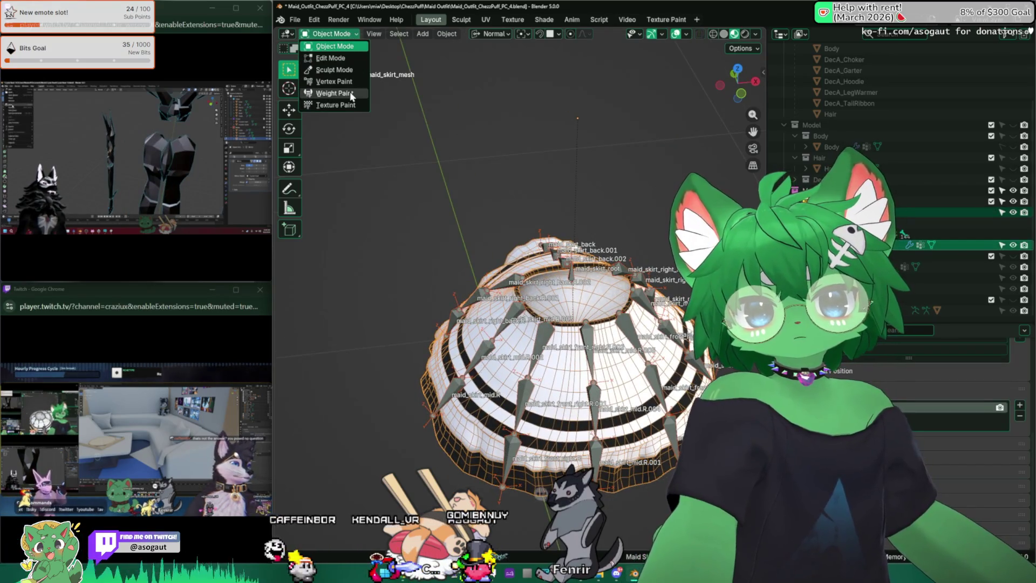
Put maid_skirt_mesh in Weight Paint mode with face selection masking, viewed from above.
{"action": "left_click", "coordinate": [352, 94]}
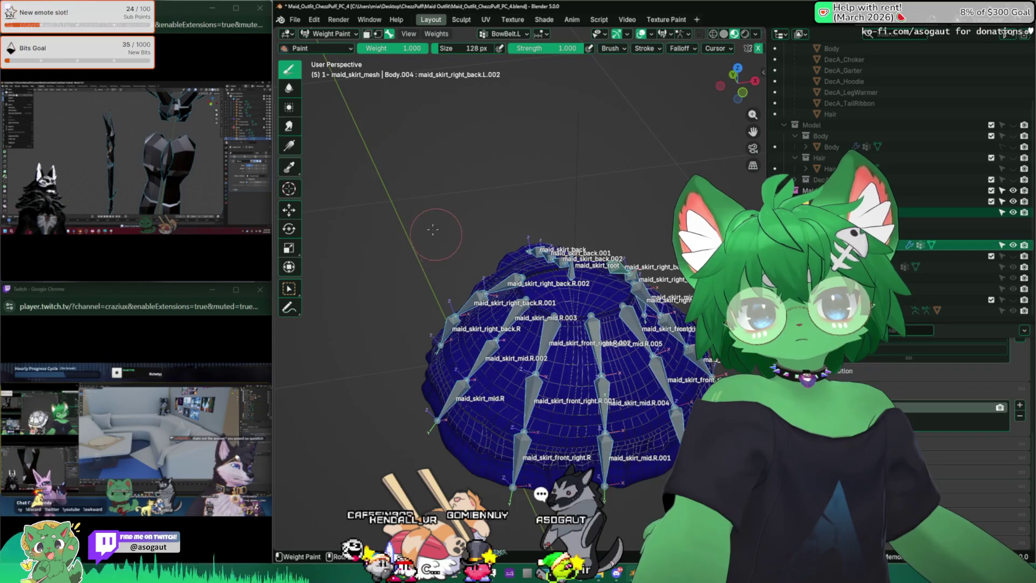
{"action": "middle_click_drag", "start_coordinate": [433, 230], "coordinate": [439, 283]}
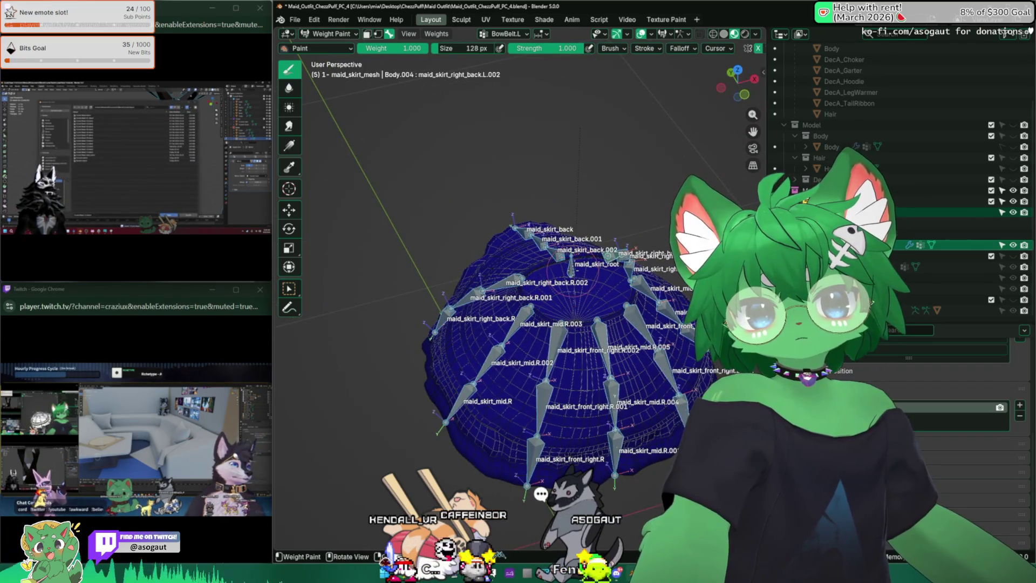
{"action": "left_click_drag", "start_coordinate": [570, 267], "coordinate": [574, 272]}
{"action": "key", "text": "m"}
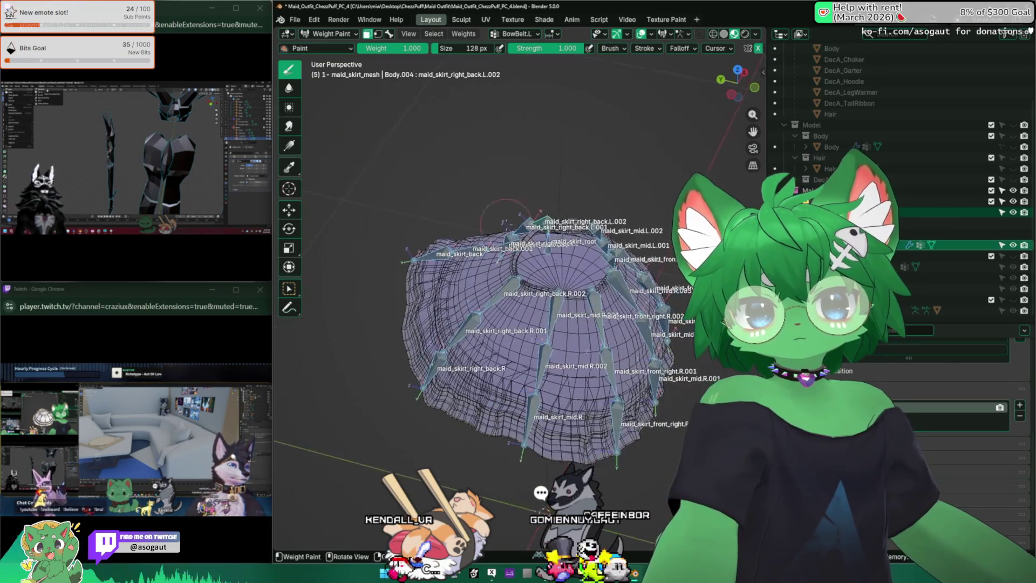
{"action": "key", "text": "KP_2"}
{"action": "key", "text": "KP_2"}
{"action": "key", "text": "KP_2"}
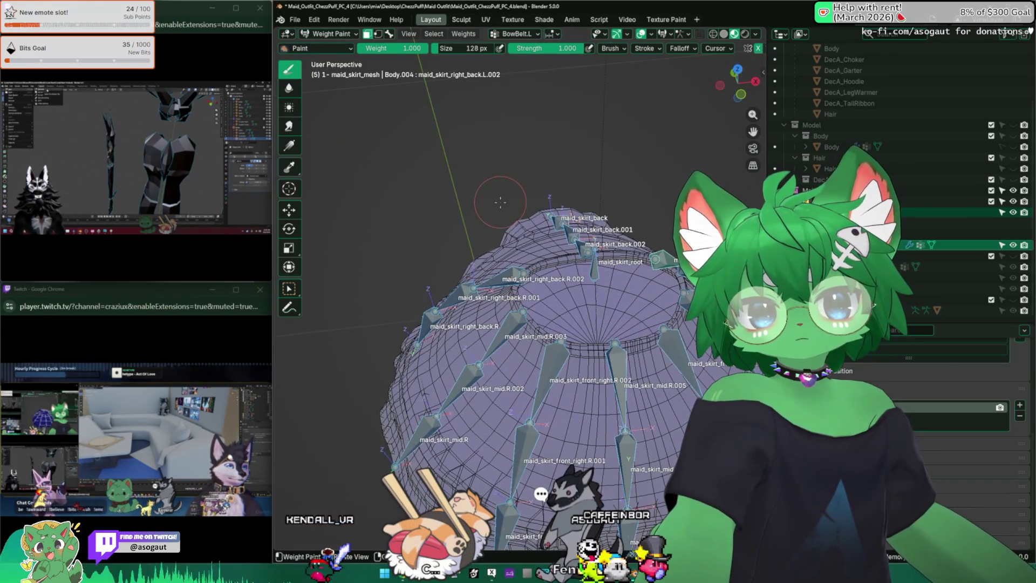
{"action": "key", "text": "KP_2"}
{"action": "key", "text": "KP_2"}
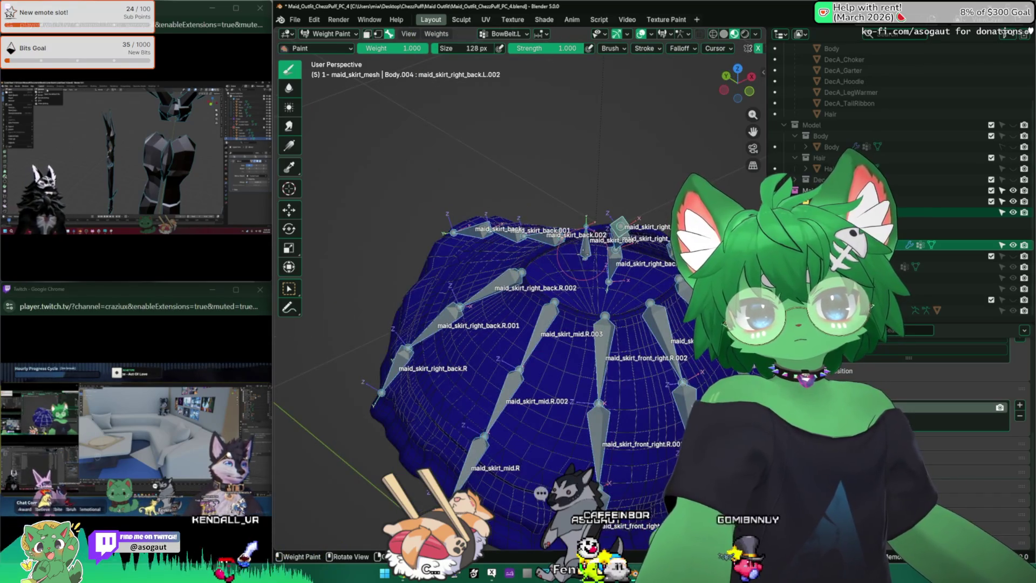
Display the maid_skirt_root bone's weights, try a weight stroke and undo it, then open the Weights menu.
{"action": "key", "text": "alt+a"}
{"action": "left_click", "coordinate": [586, 249], "text": "ctrl"}
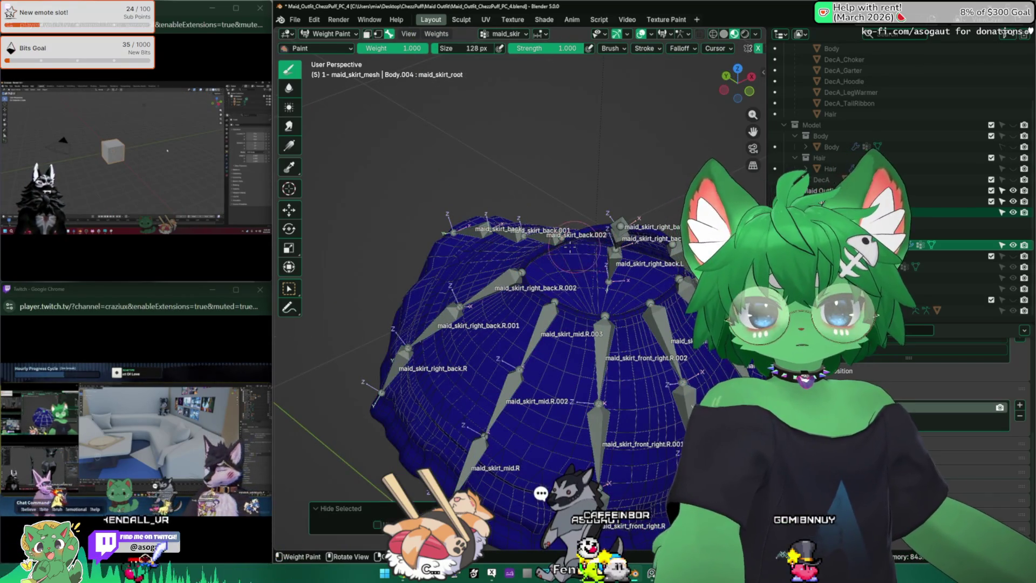
{"action": "middle_click_drag", "start_coordinate": [574, 246], "coordinate": [460, 253]}
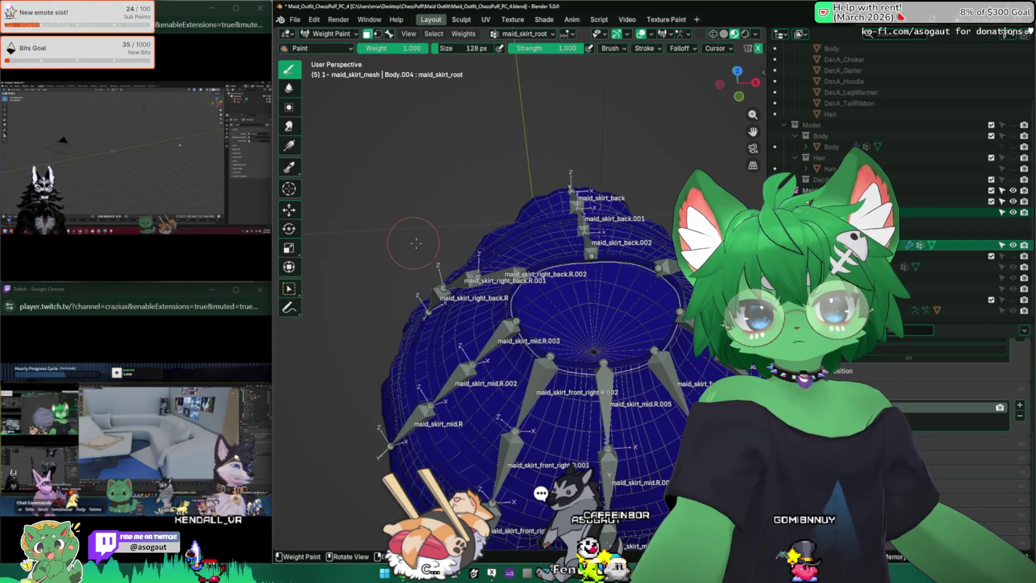
{"action": "key", "text": "a"}
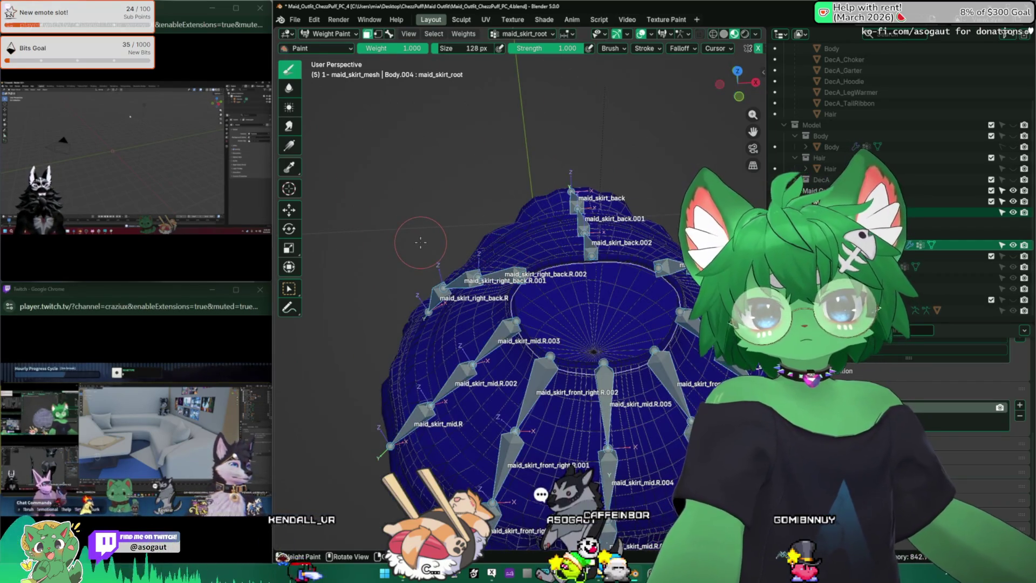
{"action": "key", "text": "alt+z"}
{"action": "key", "text": "alt+z"}
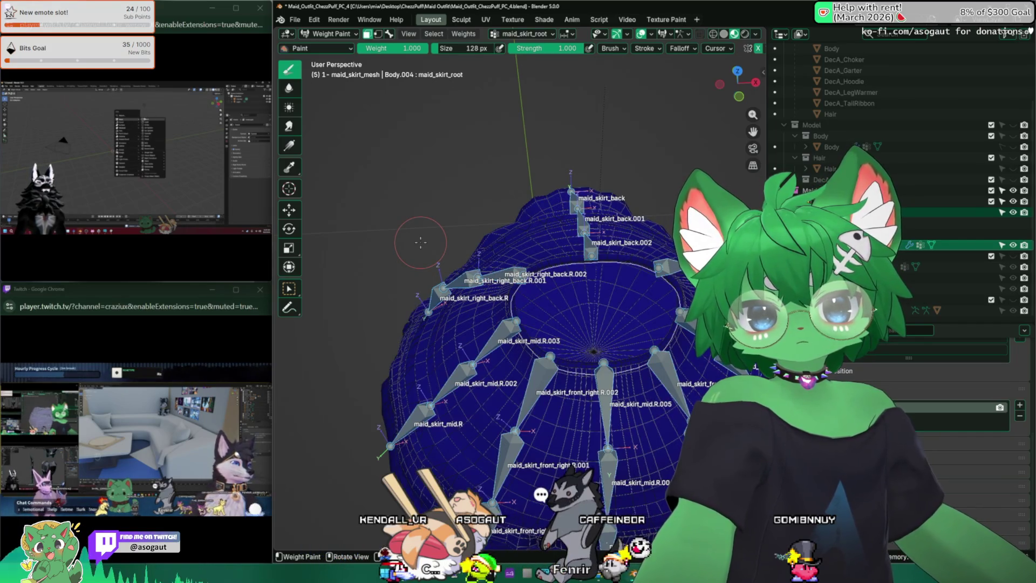
{"action": "left_click_drag", "start_coordinate": [410, 340], "coordinate": [491, 357]}
{"action": "key", "text": "ctrl+z"}
{"action": "middle_click_drag", "start_coordinate": [454, 186], "coordinate": [497, 176]}
{"action": "left_click", "coordinate": [436, 33]}
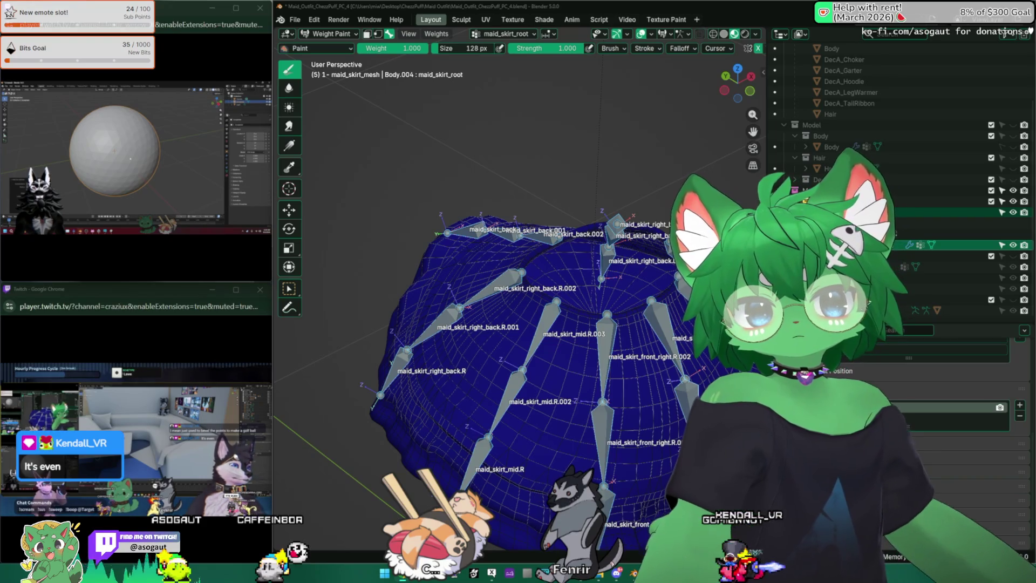
Launch a new Blender 5.0 session from Windows Search and dismiss its splash screen.
{"action": "key", "text": "super"}
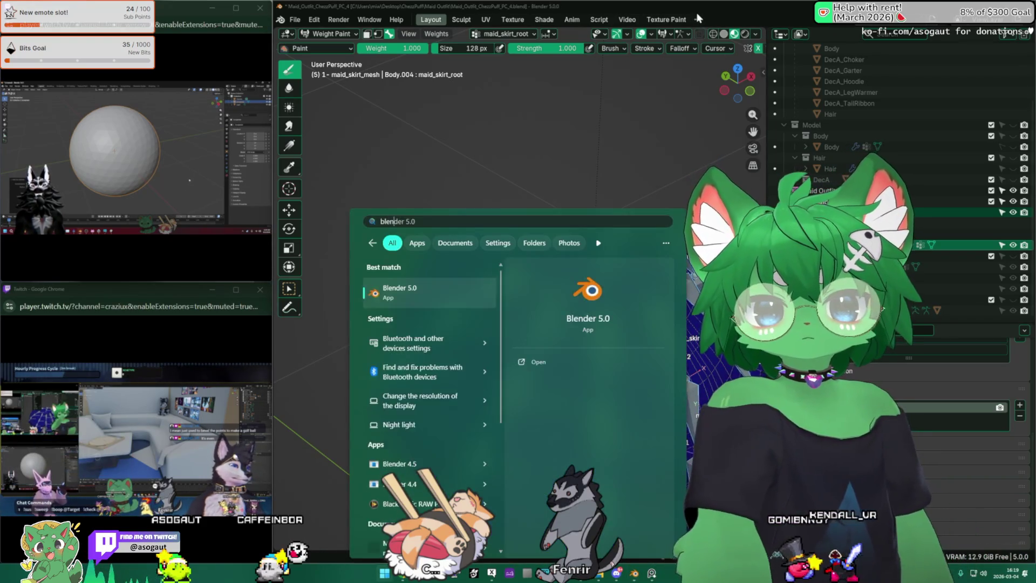
{"action": "key", "text": "super"}
{"action": "key", "text": "super+d"}
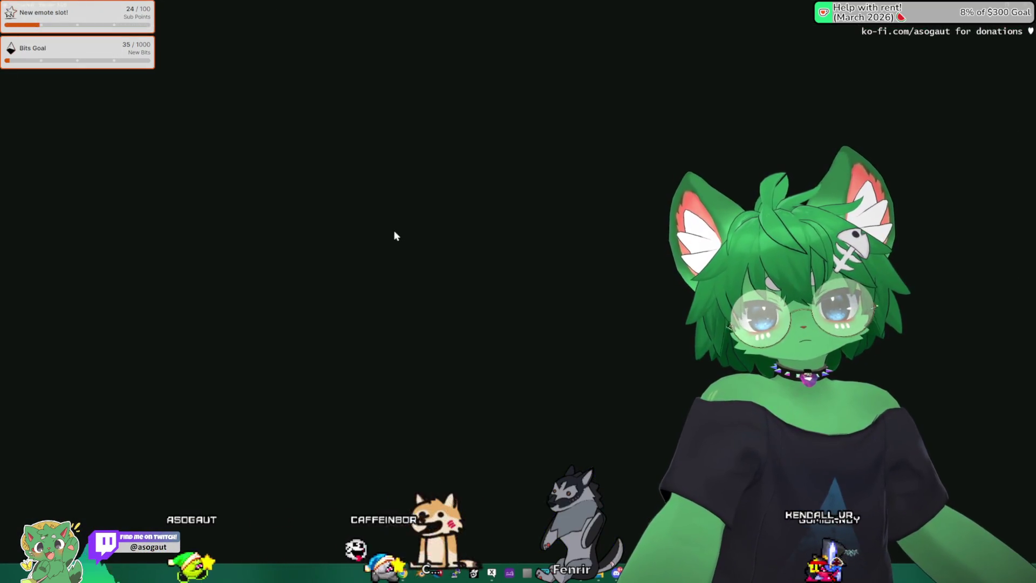
{"action": "key", "text": "super+d"}
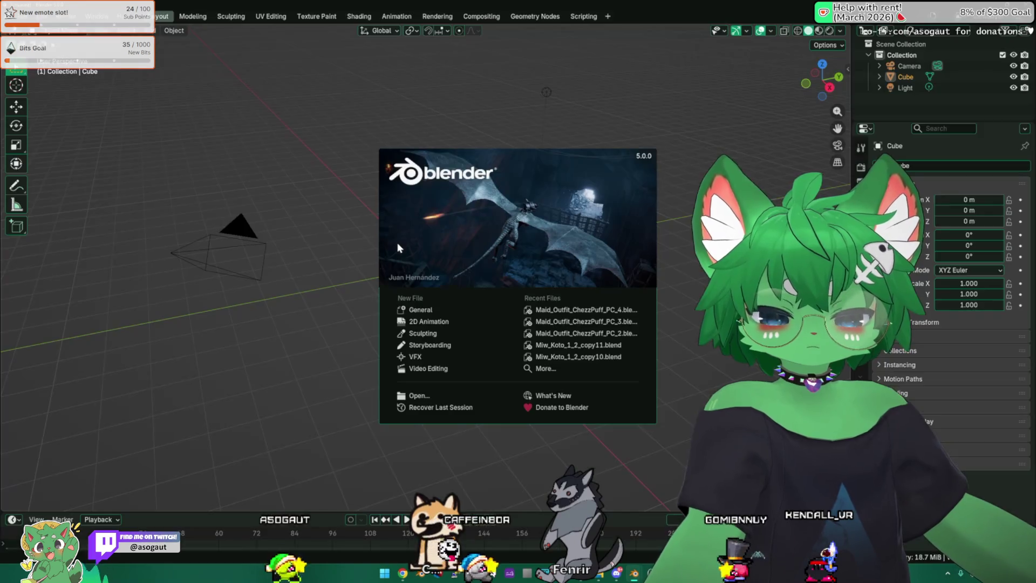
{"action": "left_click", "coordinate": [319, 231]}
Delete the default objects and add an ico sphere with 4 subdivisions at the origin.
{"action": "key", "text": "a"}
{"action": "key", "text": "x"}
{"action": "left_click", "coordinate": [303, 230]}
{"action": "key", "text": "shift+a"}
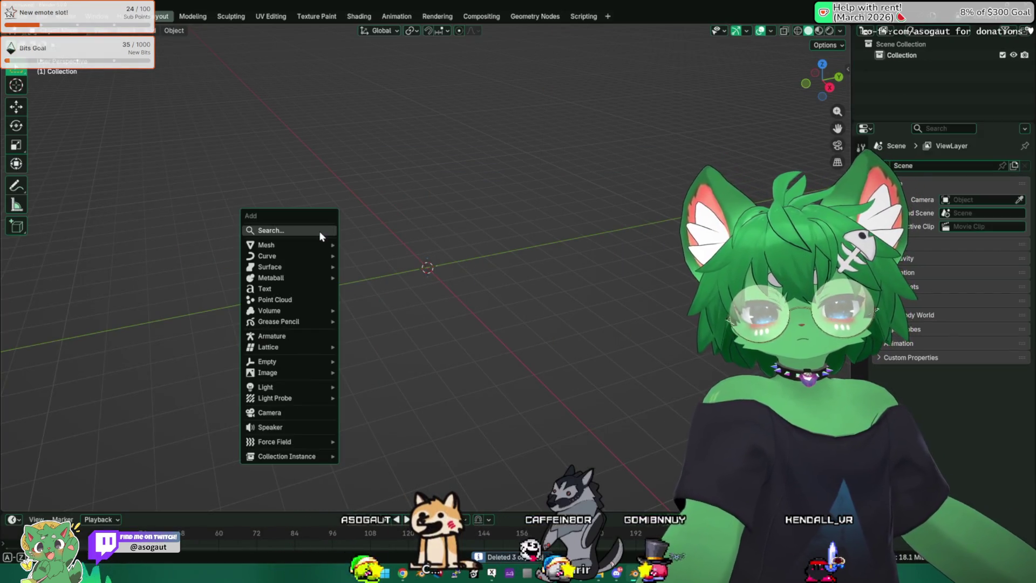
{"action": "mouse_move", "coordinate": [322, 245]}
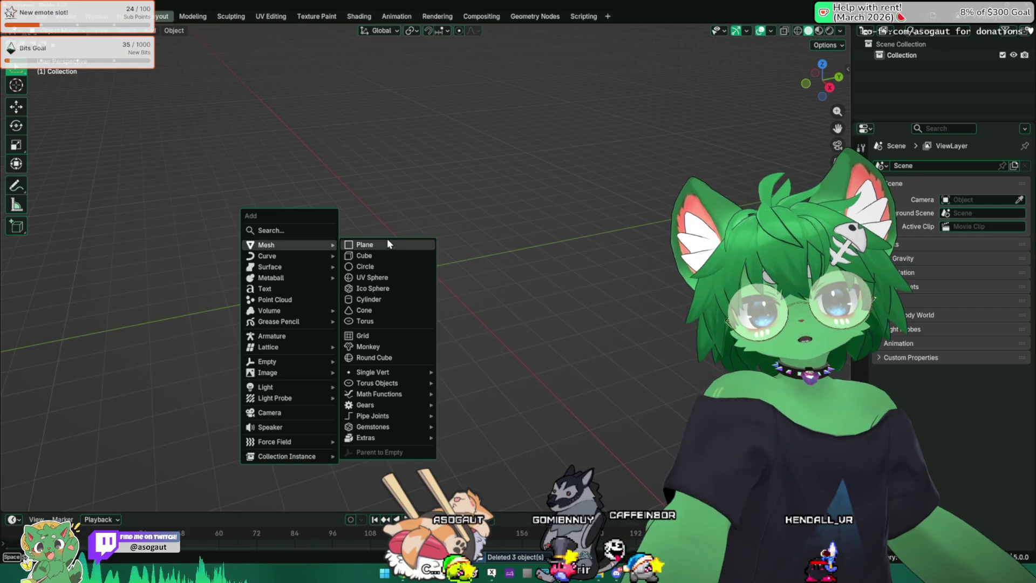
{"action": "left_click", "coordinate": [400, 286]}
{"action": "left_click", "coordinate": [102, 497]}
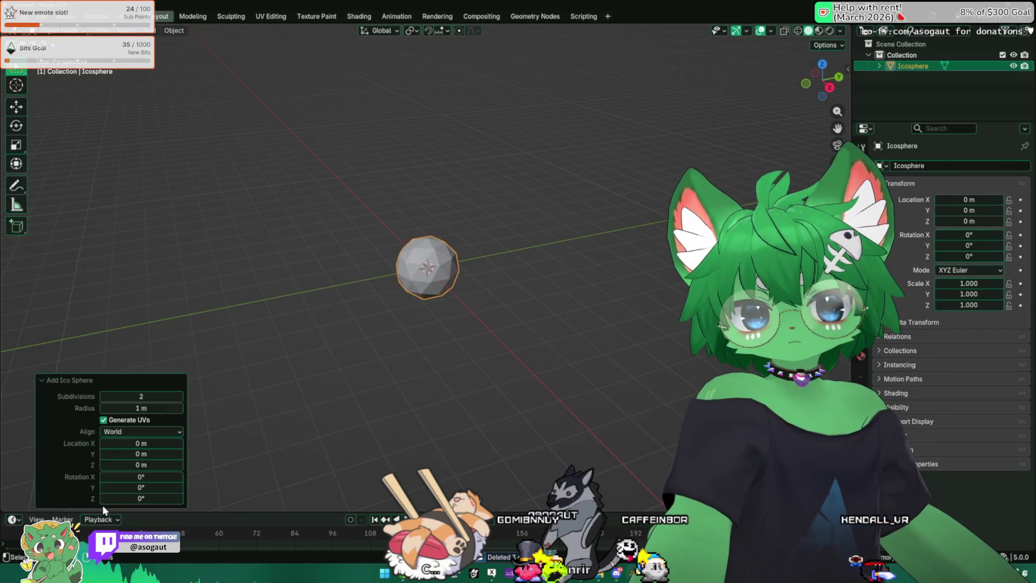
{"action": "scroll", "coordinate": [338, 374], "scroll_direction": "up", "scroll_amount": 4}
{"action": "middle_click_drag", "start_coordinate": [339, 375], "coordinate": [399, 356]}
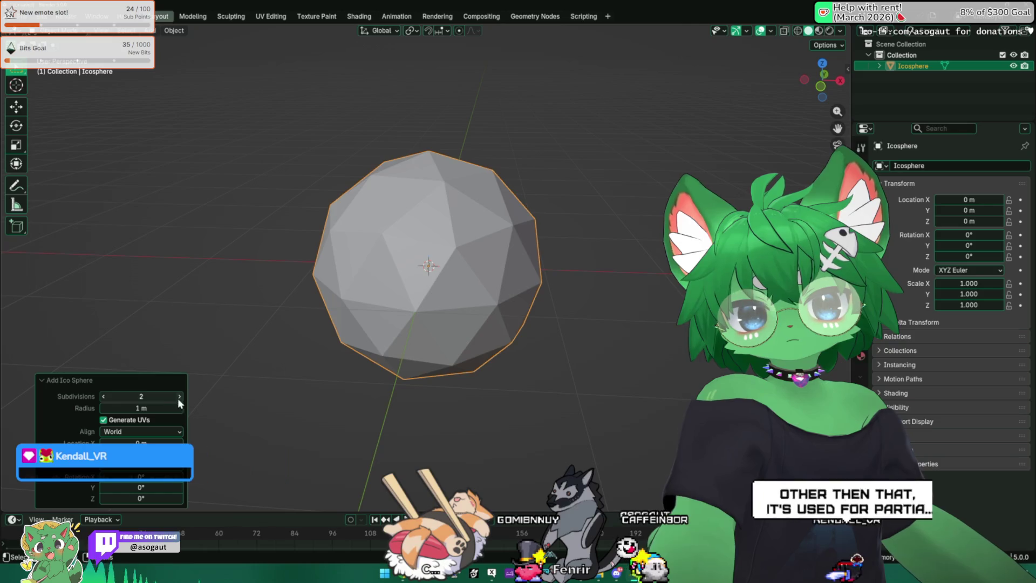
{"action": "left_click", "coordinate": [179, 396]}
{"action": "left_click", "coordinate": [179, 396]}
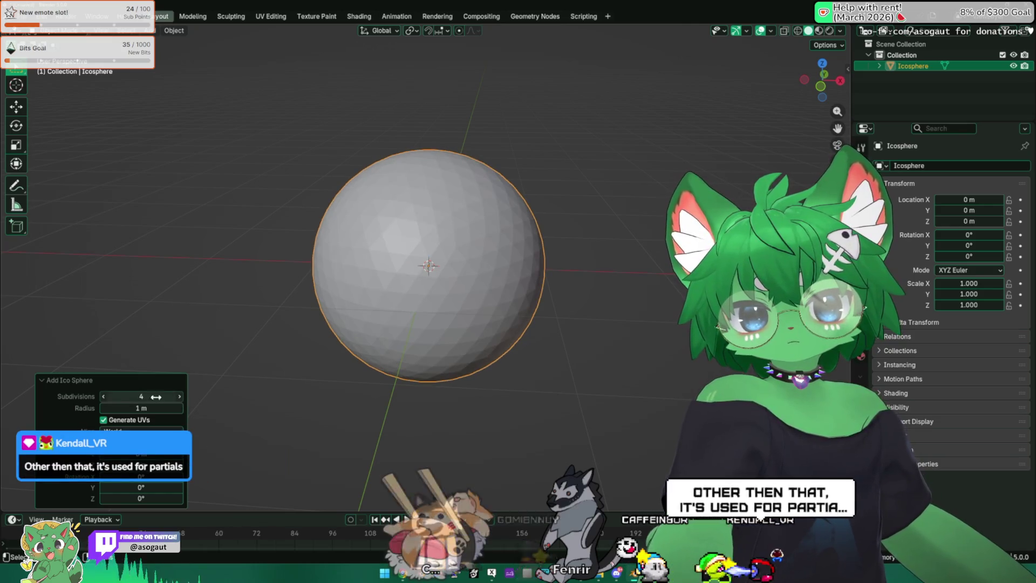
{"action": "middle_click_drag", "start_coordinate": [410, 315], "coordinate": [339, 319]}
In Edit Mode, inset every sphere face individually, undoing and redoing the inset once.
{"action": "key", "text": "Tab"}
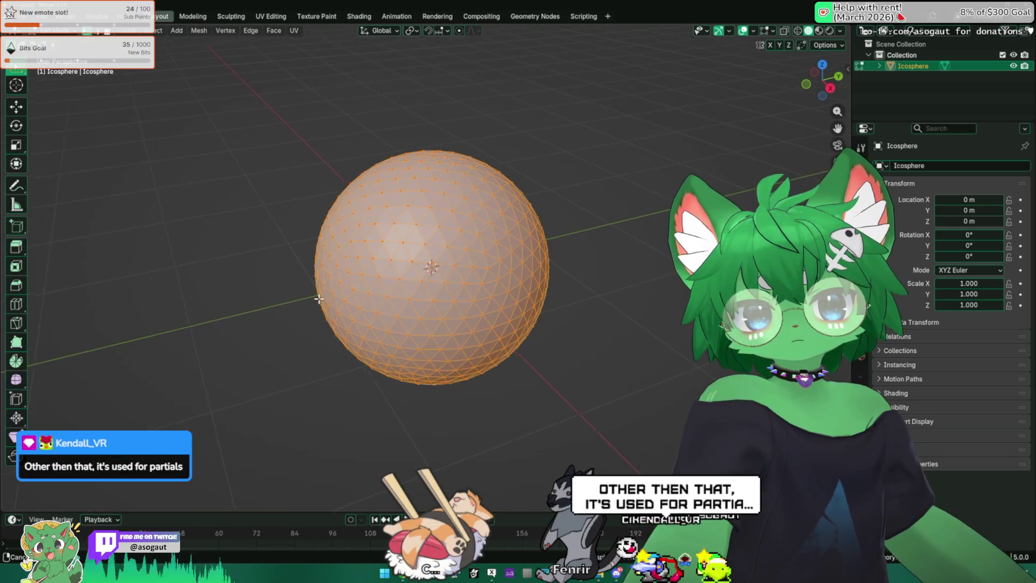
{"action": "mouse_move", "coordinate": [387, 293]}
{"action": "middle_mouse_down"}
{"action": "mouse_move", "coordinate": [526, 267]}
{"action": "mouse_move", "coordinate": [589, 276]}
{"action": "middle_mouse_up"}
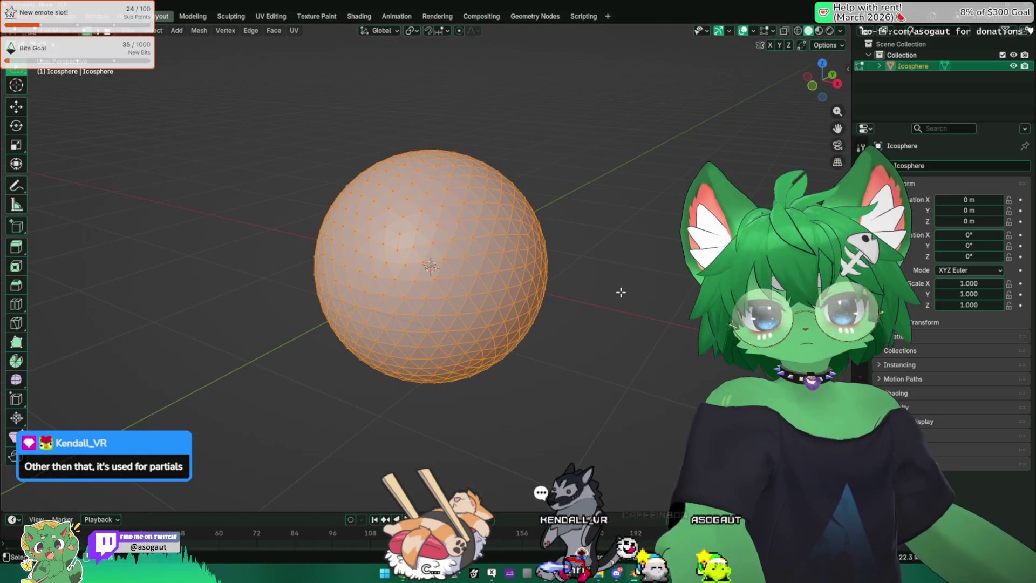
{"action": "key", "text": "i"}
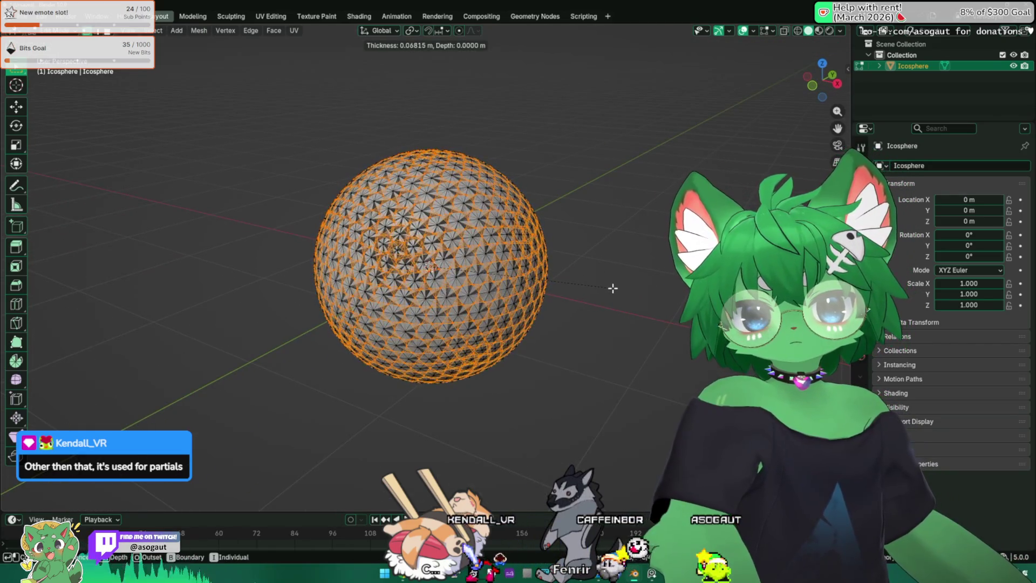
{"action": "left_click", "coordinate": [612, 288]}
{"action": "key", "text": "ctrl+z"}
{"action": "scroll", "coordinate": [428, 262], "scroll_direction": "up", "scroll_amount": 4}
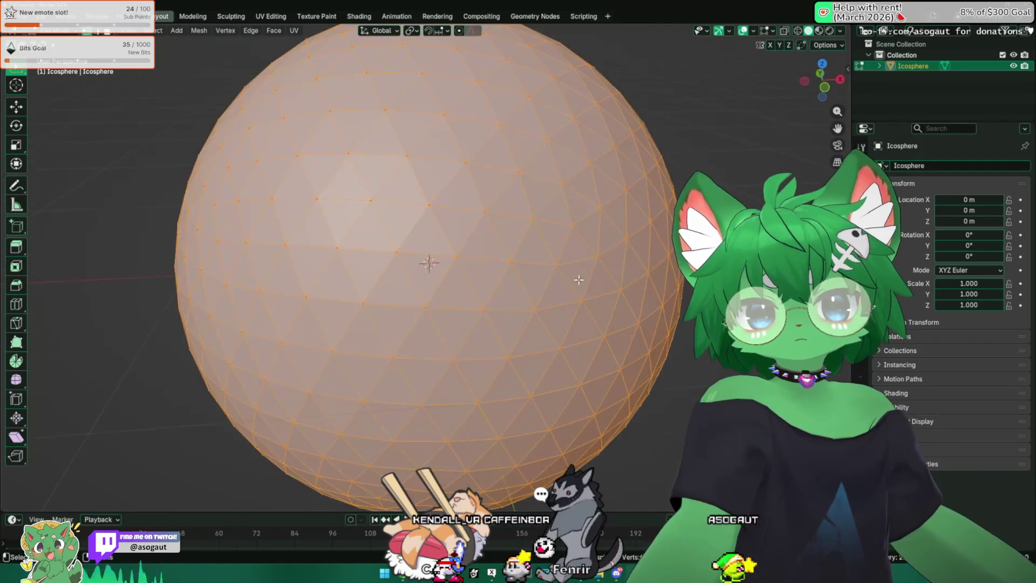
{"action": "scroll", "coordinate": [504, 278], "scroll_direction": "down", "scroll_amount": 1}
{"action": "scroll", "coordinate": [504, 278], "scroll_direction": "down", "scroll_amount": 2}
{"action": "key", "text": "i"}
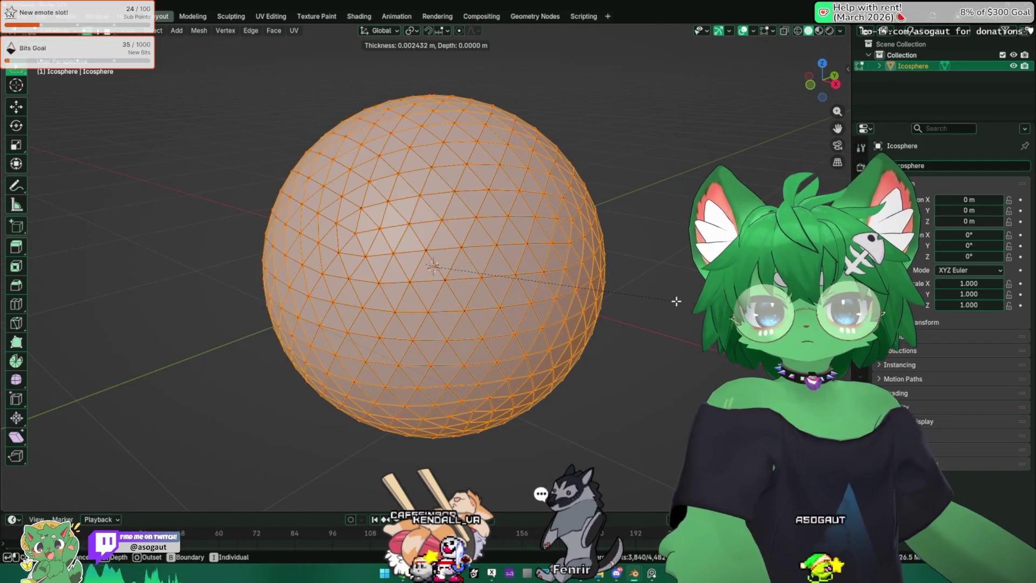
{"action": "left_click", "coordinate": [673, 301]}
{"action": "middle_click_drag", "start_coordinate": [674, 303], "coordinate": [681, 316]}
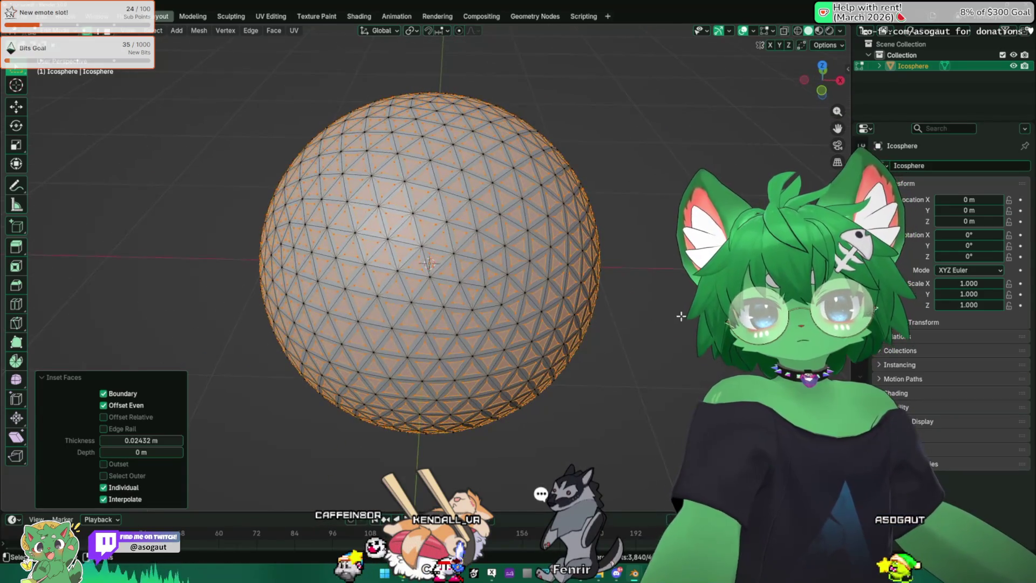
Try extruding the inset faces scaled to 0.787, inspect without overlays, then undo back to the plain sphere.
{"action": "key", "text": "e"}
{"action": "key", "text": "shift+z"}
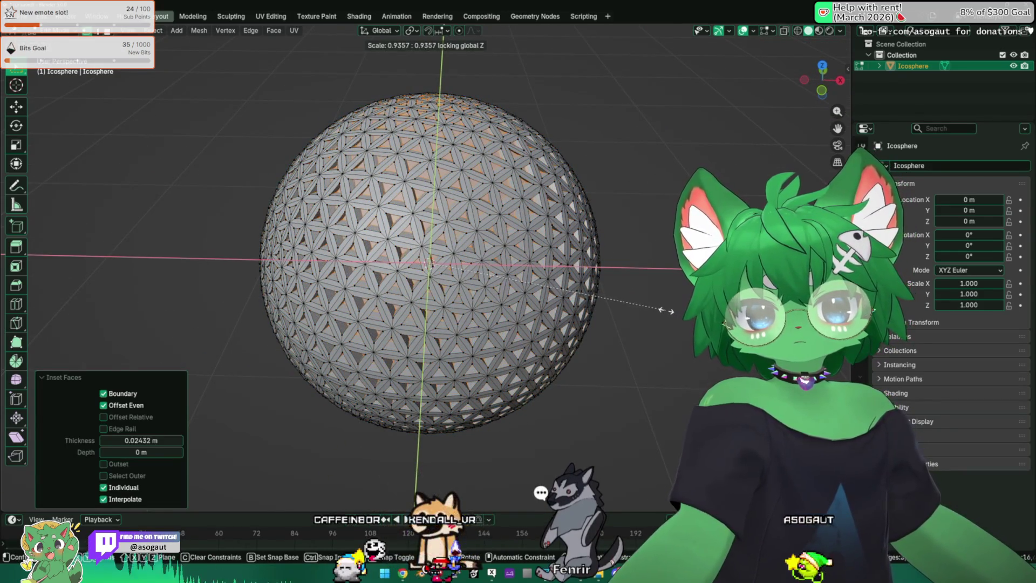
{"action": "key", "text": "Return"}
{"action": "scroll", "coordinate": [578, 221], "scroll_direction": "down", "scroll_amount": 3}
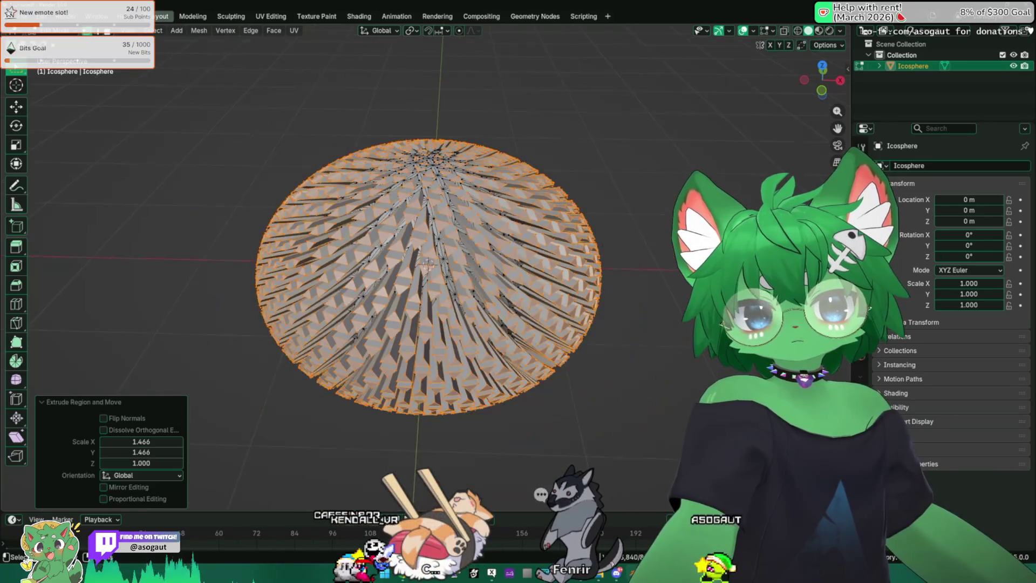
{"action": "key", "text": "shift+alt+z"}
{"action": "mouse_move", "coordinate": [419, 220]}
{"action": "middle_mouse_down"}
{"action": "mouse_move", "coordinate": [418, 229]}
{"action": "mouse_move", "coordinate": [415, 222]}
{"action": "middle_mouse_up"}
{"action": "scroll", "coordinate": [414, 222], "scroll_direction": "up", "scroll_amount": 5}
{"action": "scroll", "coordinate": [412, 220], "scroll_direction": "down", "scroll_amount": 5}
{"action": "key", "text": "ctrl+z"}
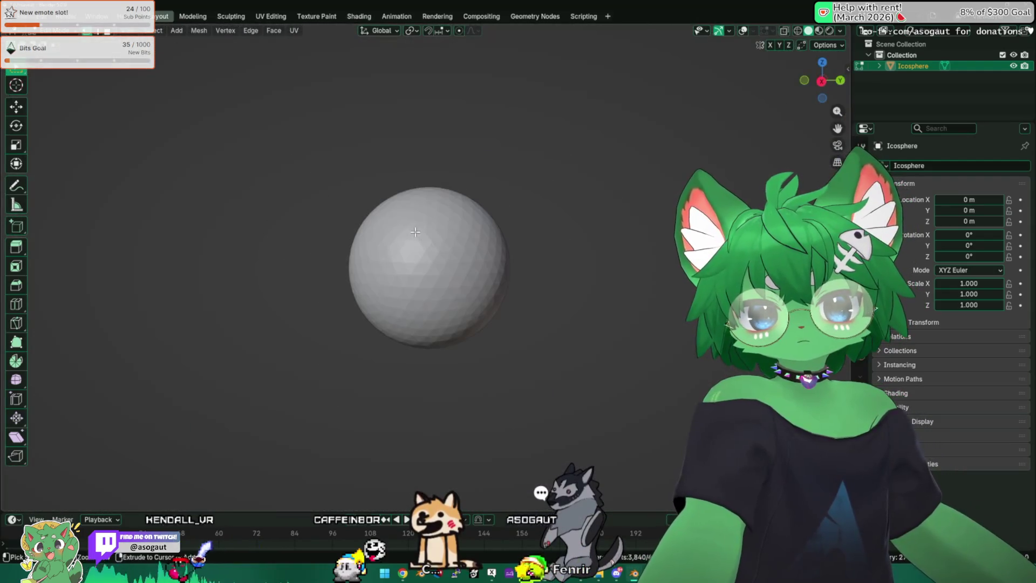
{"action": "key", "text": "Return"}
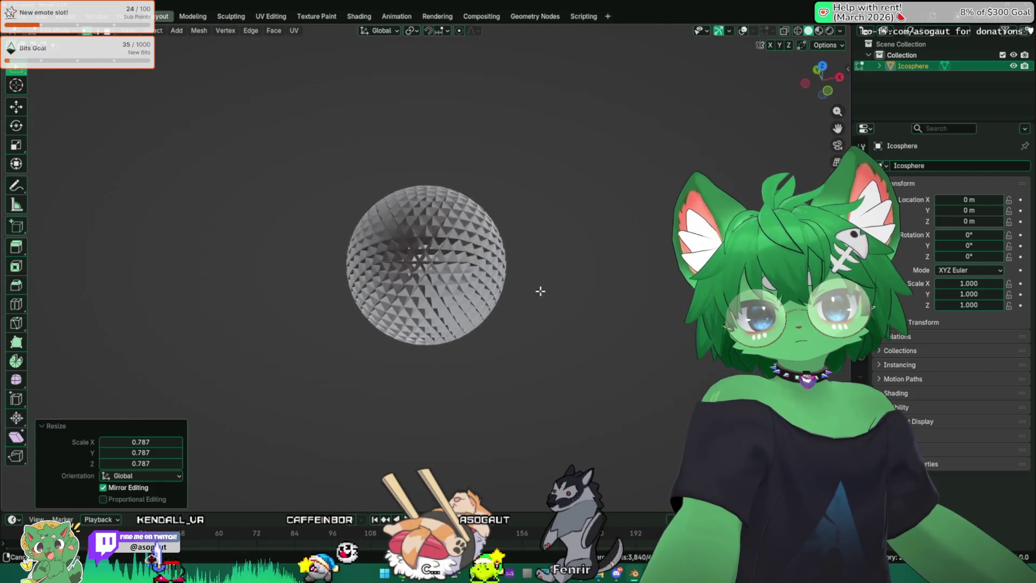
{"action": "mouse_move", "coordinate": [540, 291]}
{"action": "middle_mouse_down"}
{"action": "mouse_move", "coordinate": [617, 273]}
{"action": "mouse_move", "coordinate": [607, 273]}
{"action": "middle_mouse_up"}
{"action": "scroll", "coordinate": [418, 263], "scroll_direction": "up", "scroll_amount": 5}
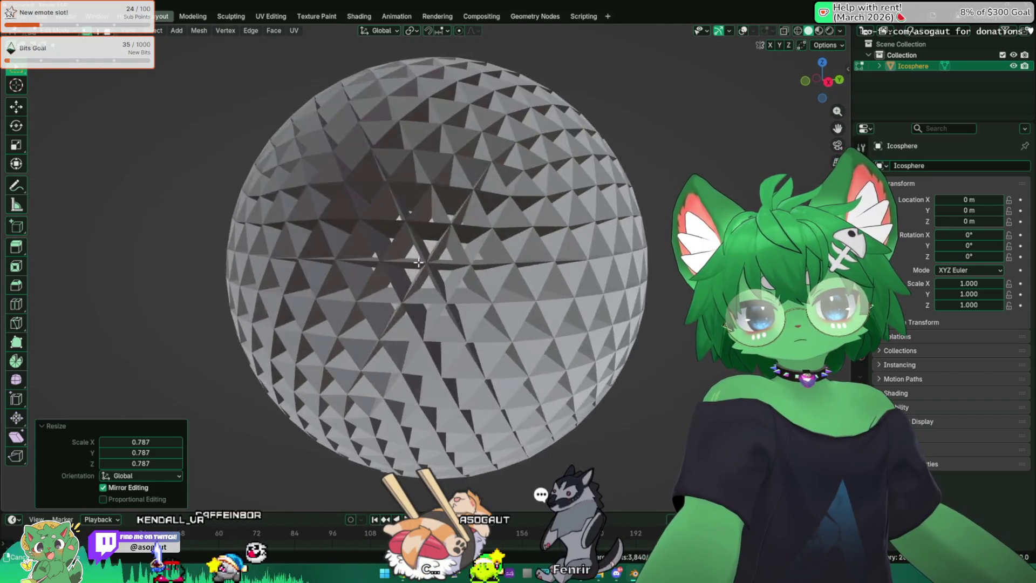
{"action": "key", "text": "ctrl+z"}
{"action": "scroll", "coordinate": [448, 268], "scroll_direction": "down", "scroll_amount": 5}
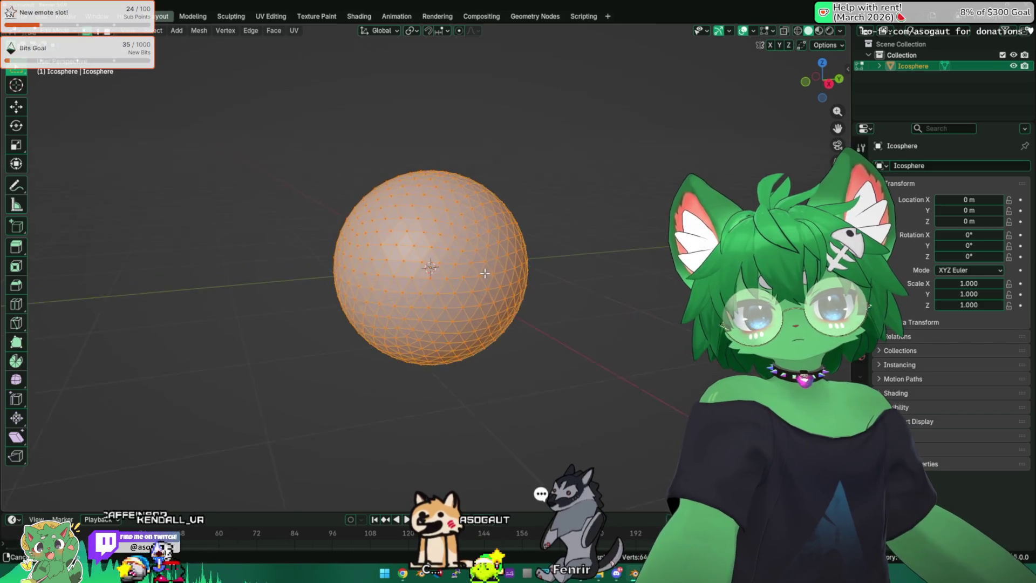
Inset every face individually and delete the inset faces, hiding overlays to see the lattice.
{"action": "scroll", "coordinate": [484, 273], "scroll_direction": "up", "scroll_amount": 3}
{"action": "key", "text": "i"}
{"action": "key", "text": "i"}
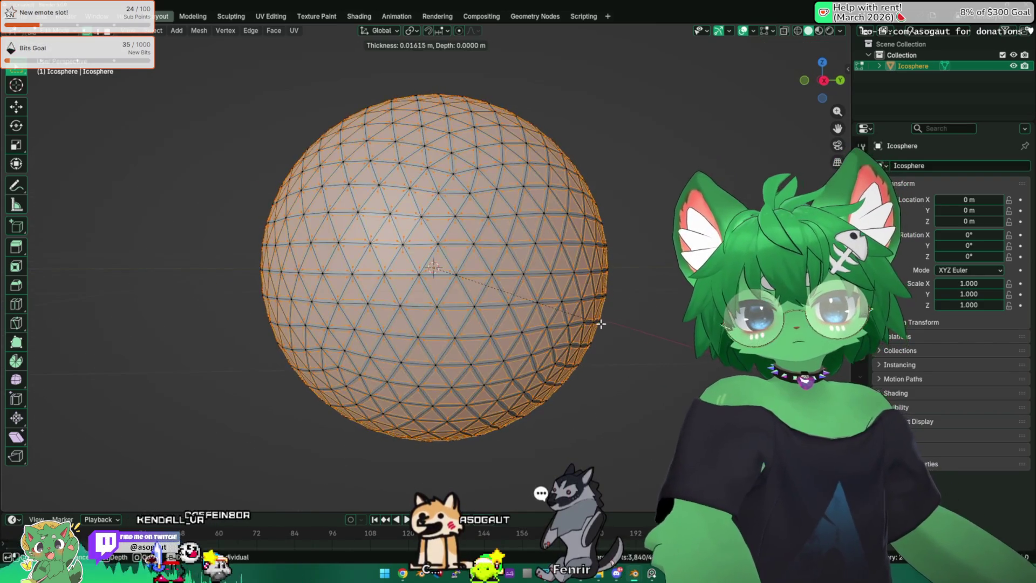
{"action": "left_click", "coordinate": [602, 324]}
{"action": "key", "text": "x"}
{"action": "left_click", "coordinate": [594, 346]}
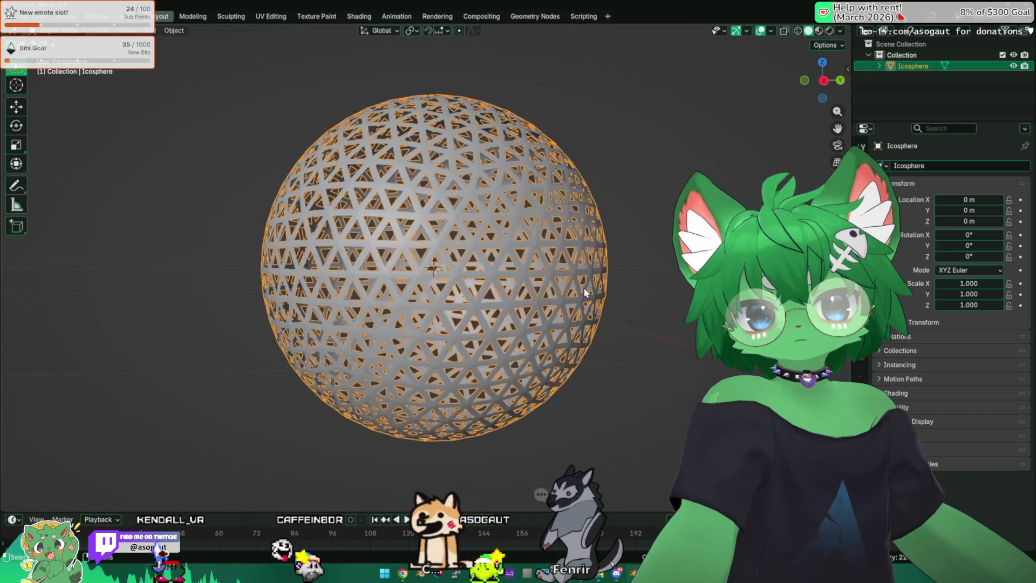
{"action": "key", "text": "shift+alt+z"}
Orbit around the lattice sphere to inspect it, then select it and re-enter Edit Mode.
{"action": "middle_click_drag", "start_coordinate": [618, 262], "coordinate": [481, 220]}
{"action": "scroll", "coordinate": [409, 272], "scroll_direction": "down", "scroll_amount": 6}
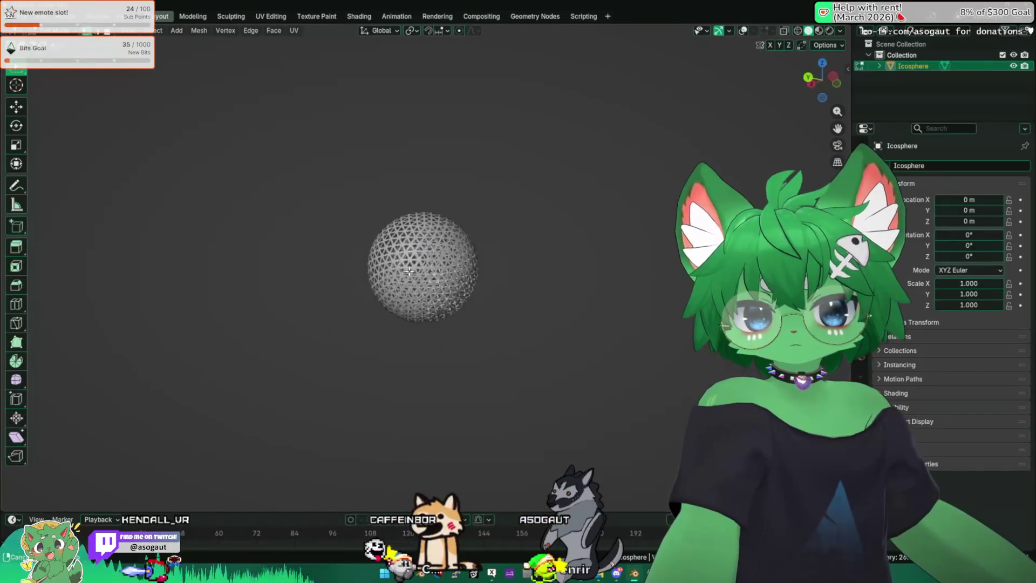
{"action": "scroll", "coordinate": [475, 353], "scroll_direction": "up", "scroll_amount": 8}
{"action": "mouse_move", "coordinate": [475, 353]}
{"action": "middle_mouse_down"}
{"action": "mouse_move", "coordinate": [373, 338]}
{"action": "mouse_move", "coordinate": [302, 313]}
{"action": "middle_mouse_up"}
{"action": "scroll", "coordinate": [281, 305], "scroll_direction": "down", "scroll_amount": 7}
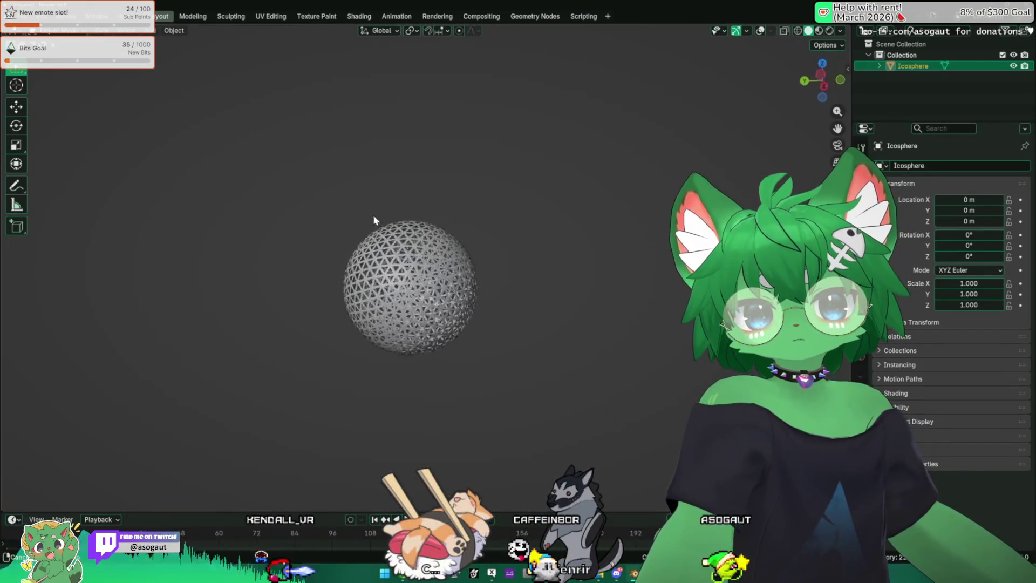
{"action": "scroll", "coordinate": [613, 289], "scroll_direction": "up", "scroll_amount": 8}
{"action": "scroll", "coordinate": [438, 246], "scroll_direction": "down", "scroll_amount": 6}
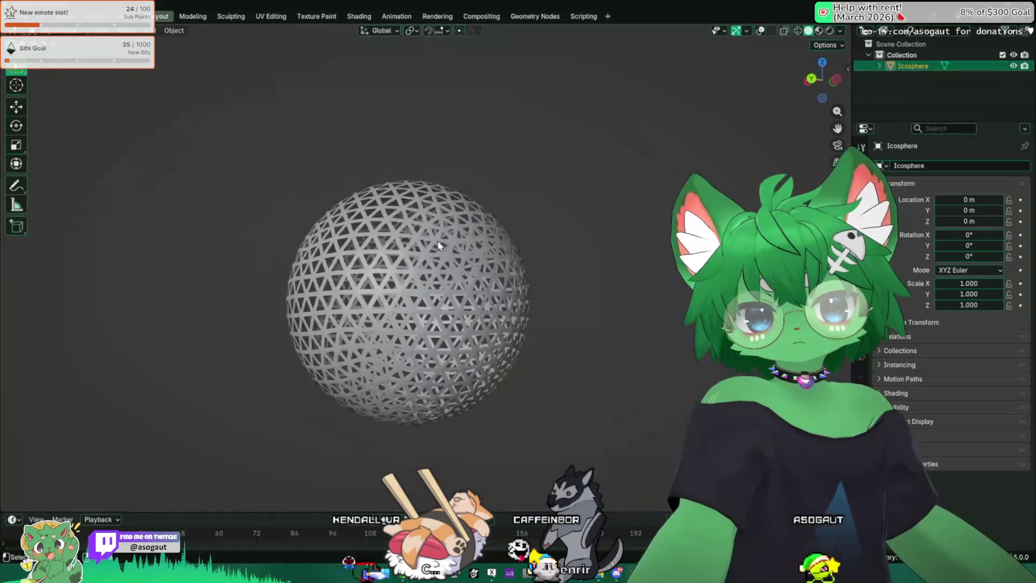
{"action": "scroll", "coordinate": [438, 246], "scroll_direction": "up", "scroll_amount": 5}
{"action": "mouse_move", "coordinate": [438, 246]}
{"action": "middle_mouse_down"}
{"action": "mouse_move", "coordinate": [405, 244]}
{"action": "mouse_move", "coordinate": [460, 289]}
{"action": "mouse_move", "coordinate": [614, 302]}
{"action": "mouse_move", "coordinate": [671, 281]}
{"action": "mouse_move", "coordinate": [567, 260]}
{"action": "middle_mouse_up"}
{"action": "scroll", "coordinate": [523, 251], "scroll_direction": "down", "scroll_amount": 5}
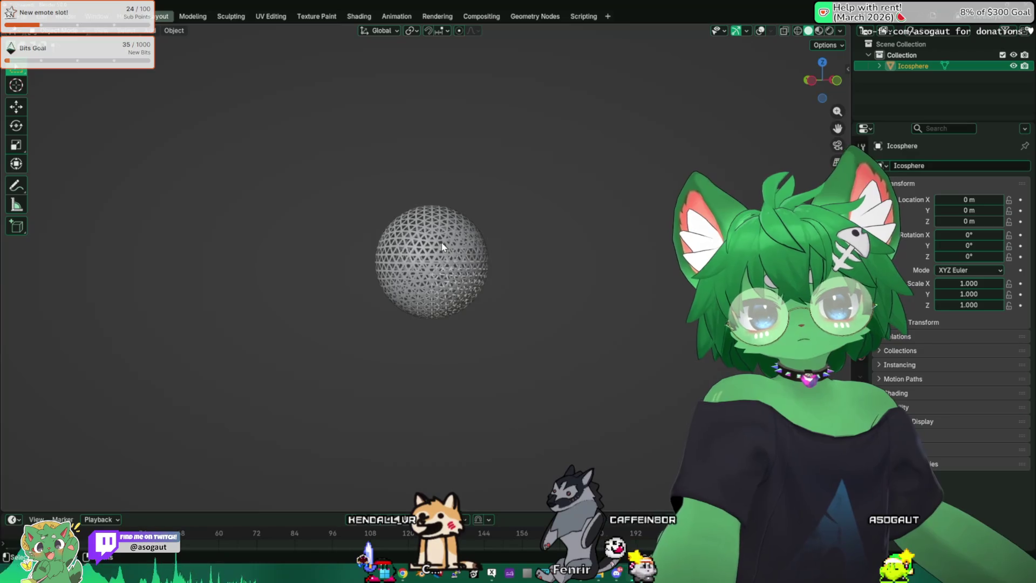
{"action": "left_click", "coordinate": [442, 247]}
{"action": "scroll", "coordinate": [442, 246], "scroll_direction": "up", "scroll_amount": 5}
{"action": "scroll", "coordinate": [528, 273], "scroll_direction": "down", "scroll_amount": 3}
{"action": "key", "text": "Tab"}
{"action": "scroll", "coordinate": [621, 282], "scroll_direction": "up", "scroll_amount": 2}
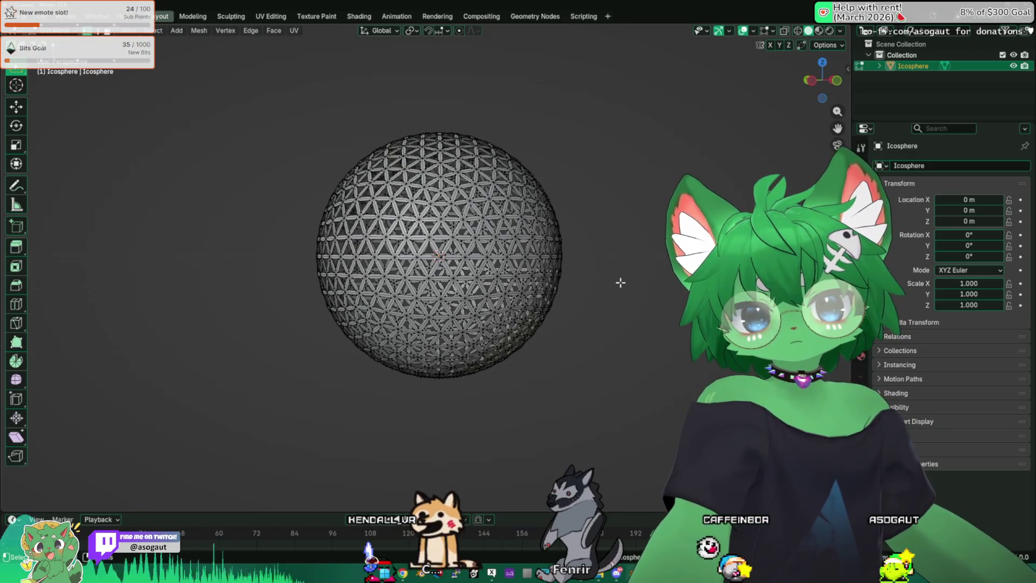
Widen the whole icosphere to 2.041 on X and Y only, then leave Edit Mode to inspect it.
{"action": "key", "text": "a"}
{"action": "key", "text": "s"}
{"action": "key", "text": "shift+z"}
{"action": "key", "text": "Return"}
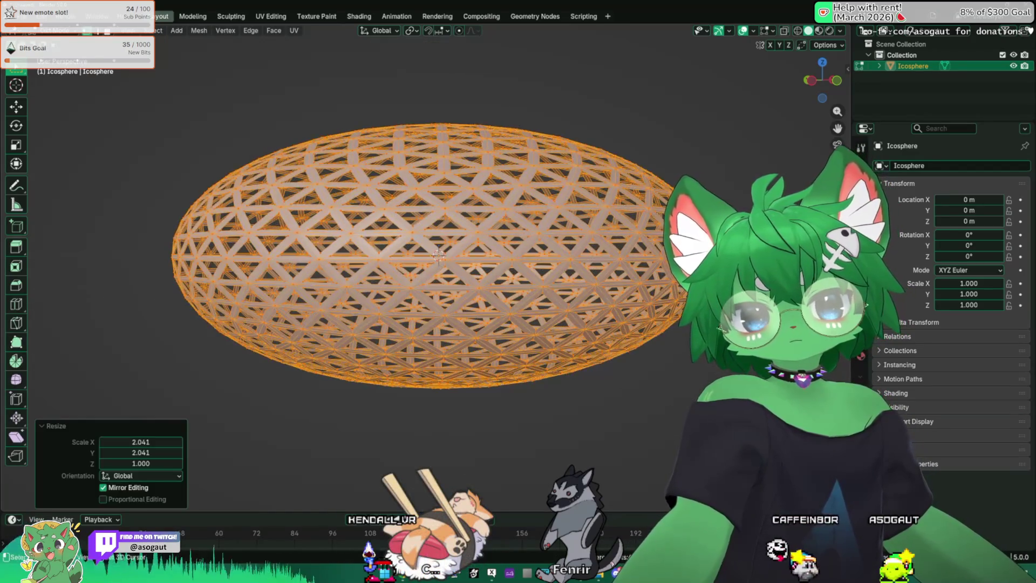
{"action": "key", "text": "Tab"}
{"action": "scroll", "coordinate": [415, 264], "scroll_direction": "down", "scroll_amount": 4}
{"action": "mouse_move", "coordinate": [415, 265]}
{"action": "middle_mouse_down"}
{"action": "mouse_move", "coordinate": [432, 226]}
{"action": "mouse_move", "coordinate": [427, 253]}
{"action": "mouse_move", "coordinate": [444, 265]}
{"action": "mouse_move", "coordinate": [410, 232]}
{"action": "middle_mouse_up"}
{"action": "scroll", "coordinate": [438, 250], "scroll_direction": "up", "scroll_amount": 3}
Undo the flattening in Edit Mode and scale the sphere up uniformly instead.
{"action": "key", "text": "Tab"}
{"action": "key", "text": "Tab"}
{"action": "scroll", "coordinate": [402, 224], "scroll_direction": "down", "scroll_amount": 3}
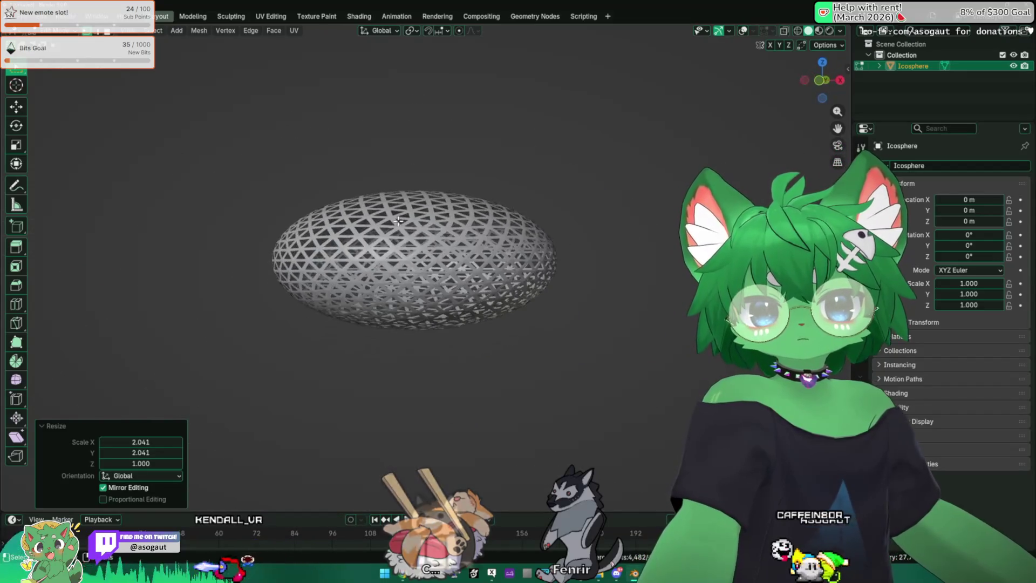
{"action": "scroll", "coordinate": [399, 220], "scroll_direction": "up", "scroll_amount": 3}
{"action": "middle_click_drag", "start_coordinate": [427, 259], "coordinate": [440, 279]}
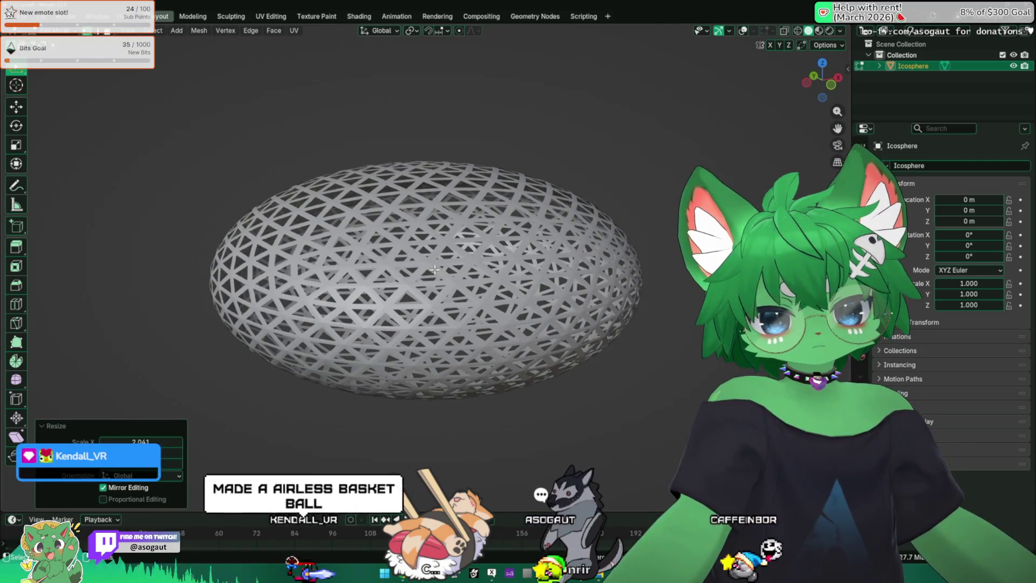
{"action": "key", "text": "ctrl+z"}
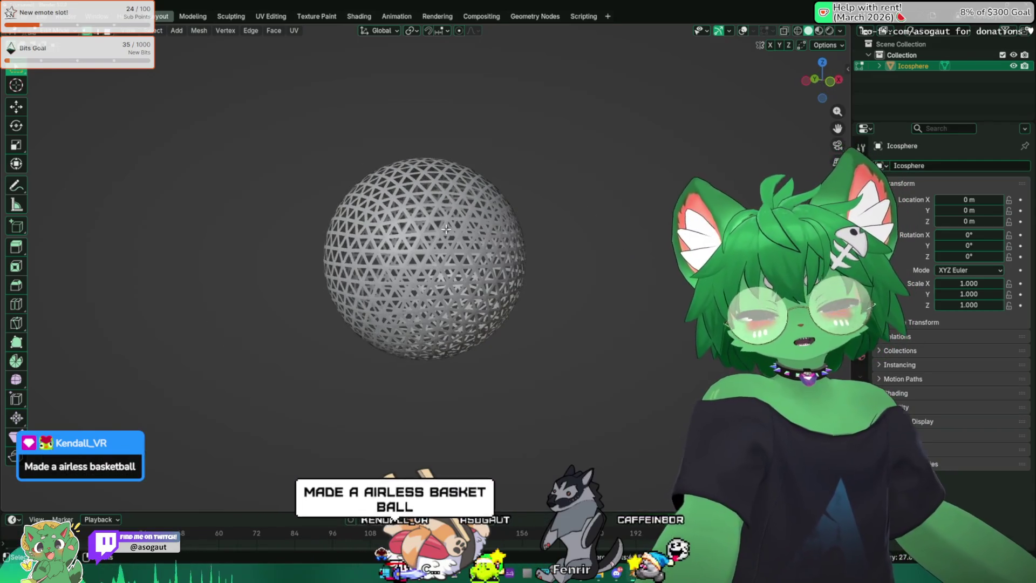
{"action": "key", "text": "s"}
{"action": "left_click", "coordinate": [668, 239]}
{"action": "scroll", "coordinate": [622, 250], "scroll_direction": "down", "scroll_amount": 5}
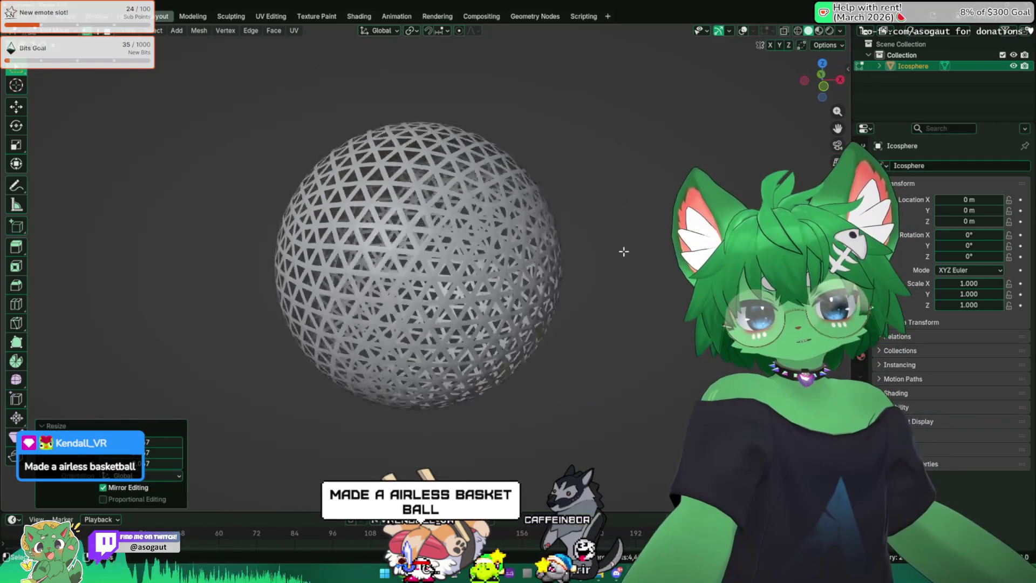
{"action": "mouse_move", "coordinate": [537, 225]}
{"action": "middle_mouse_down"}
{"action": "mouse_move", "coordinate": [342, 268]}
{"action": "mouse_move", "coordinate": [420, 243]}
{"action": "mouse_move", "coordinate": [430, 209]}
{"action": "middle_mouse_up"}
{"action": "scroll", "coordinate": [420, 243], "scroll_direction": "up", "scroll_amount": 5}
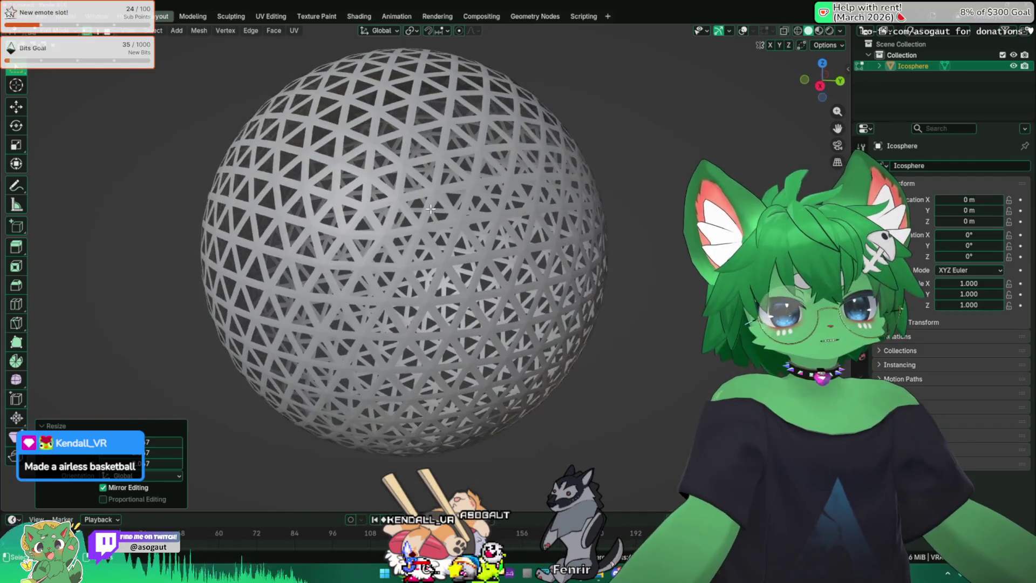
Return to Object Mode and make the timeline area below the 3D view taller.
{"action": "key", "text": "Tab"}
{"action": "scroll", "coordinate": [413, 231], "scroll_direction": "down", "scroll_amount": 4}
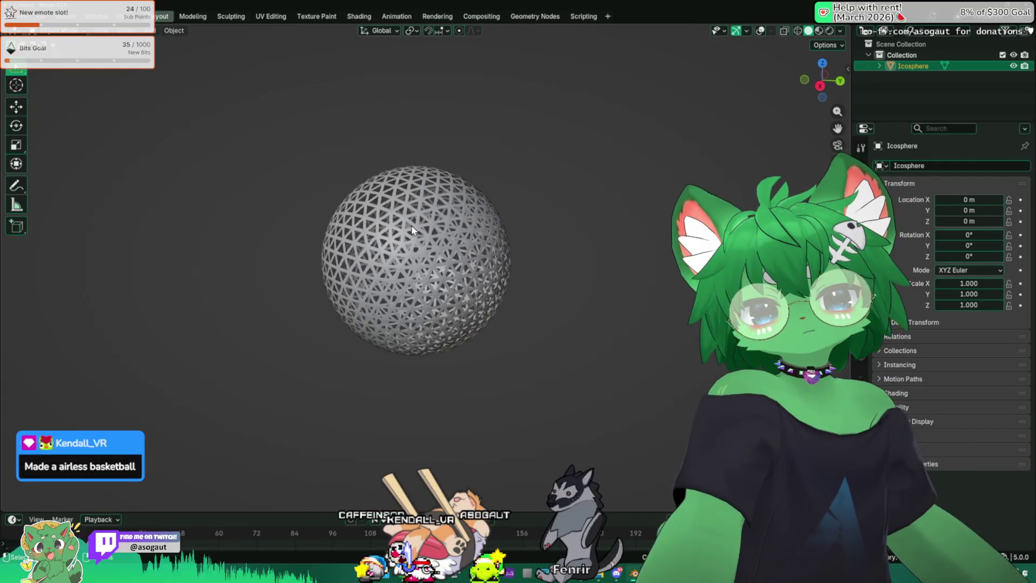
{"action": "left_click_drag", "start_coordinate": [279, 513], "coordinate": [264, 331]}
{"action": "middle_click_drag", "start_coordinate": [391, 216], "coordinate": [402, 203]}
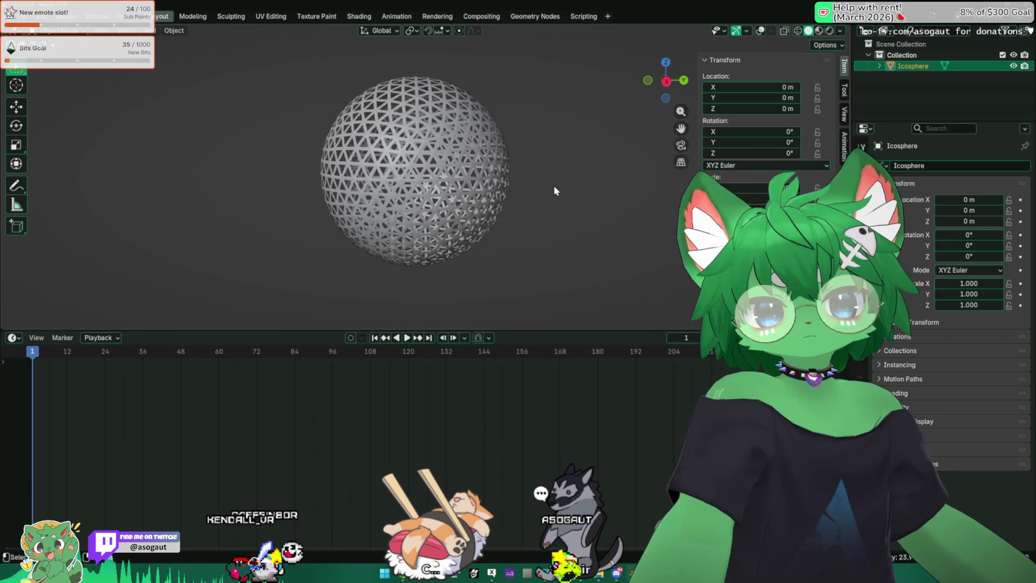
Close the scratch file without saving and assign automatic weights from the skirt bones.
{"action": "key", "text": "ctrl+q"}
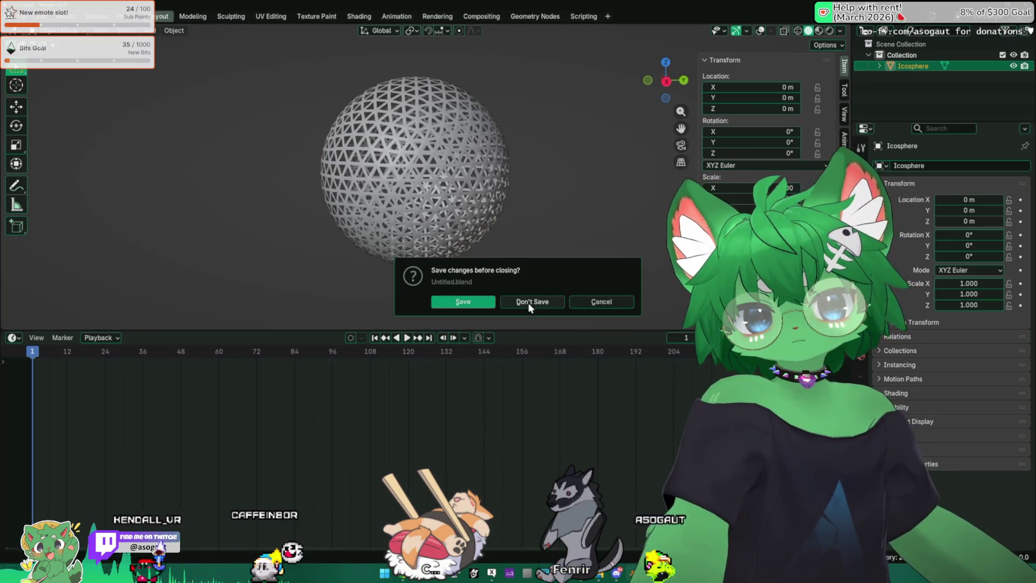
{"action": "left_click", "coordinate": [529, 304]}
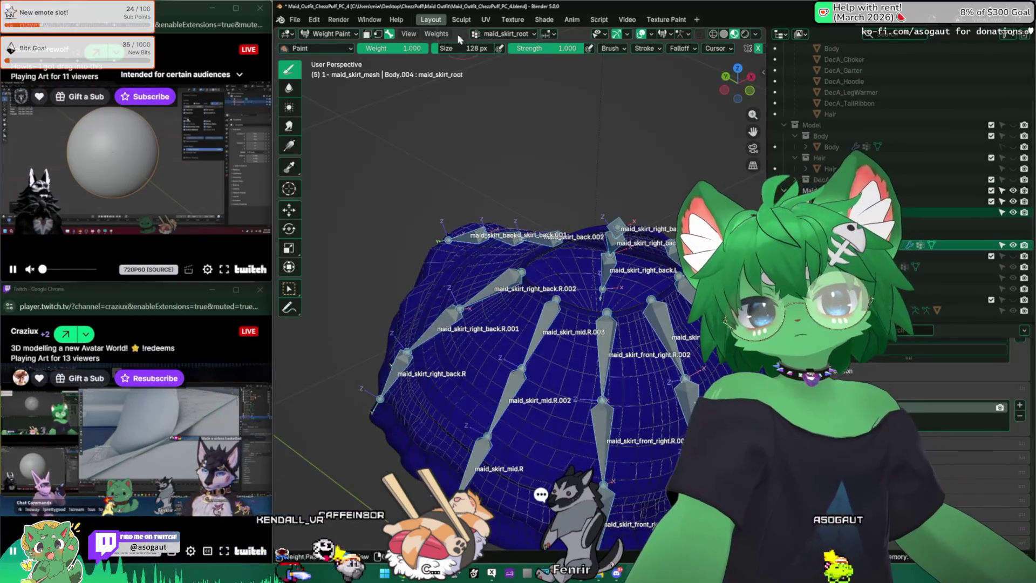
{"action": "left_click", "coordinate": [437, 33]}
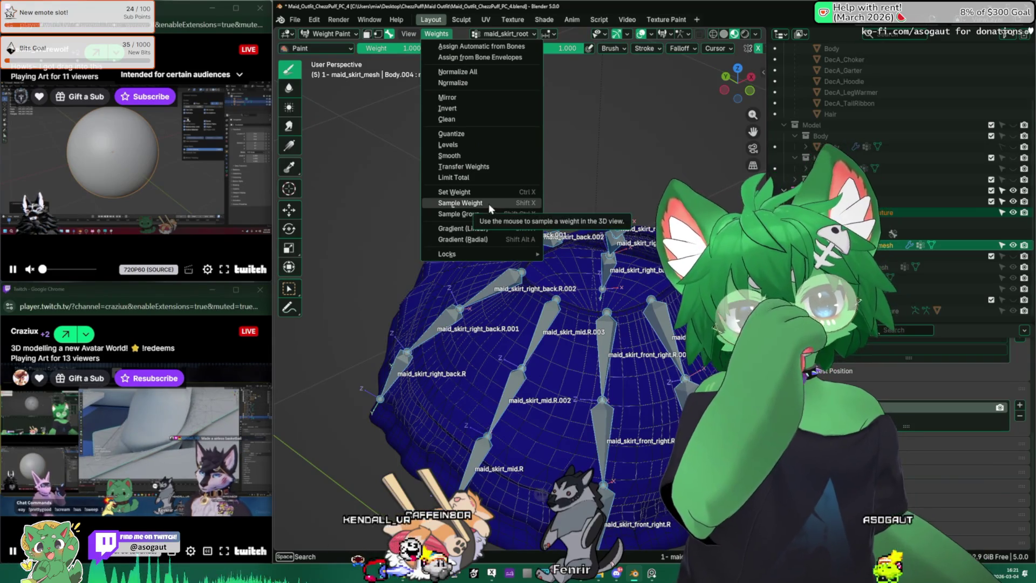
{"action": "left_click", "coordinate": [482, 46]}
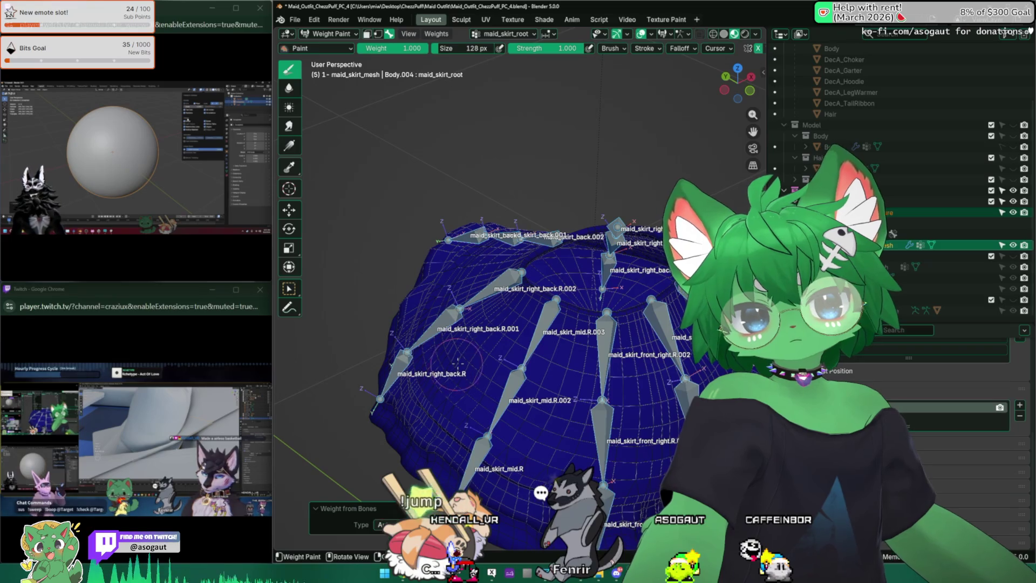
Rotate bone maid_skirt_mid.R to test the skirt deformation, then go back to Object Mode.
{"action": "middle_click_drag", "start_coordinate": [449, 415], "coordinate": [471, 391]}
{"action": "left_click", "coordinate": [471, 391], "text": "ctrl"}
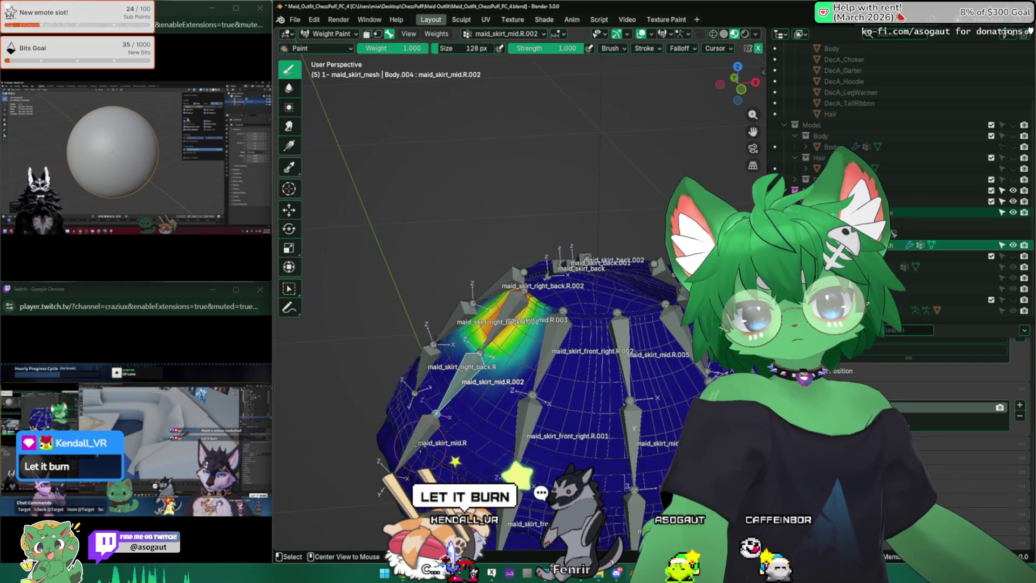
{"action": "left_click", "coordinate": [421, 439], "text": "ctrl"}
{"action": "key", "text": "r"}
{"action": "left_click", "coordinate": [379, 427]}
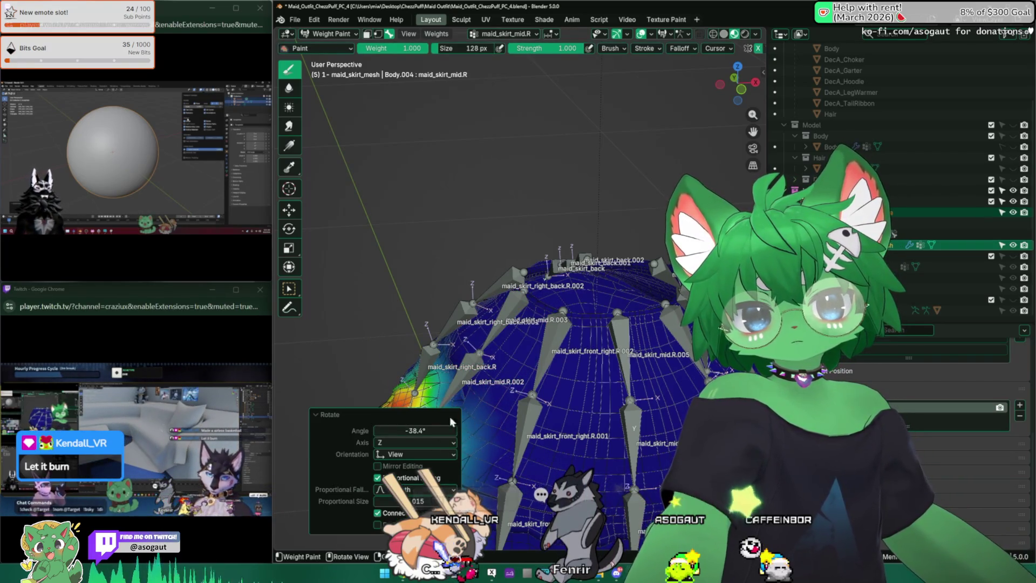
{"action": "middle_click_drag", "start_coordinate": [427, 323], "coordinate": [648, 416]}
{"action": "left_click", "coordinate": [334, 46]}
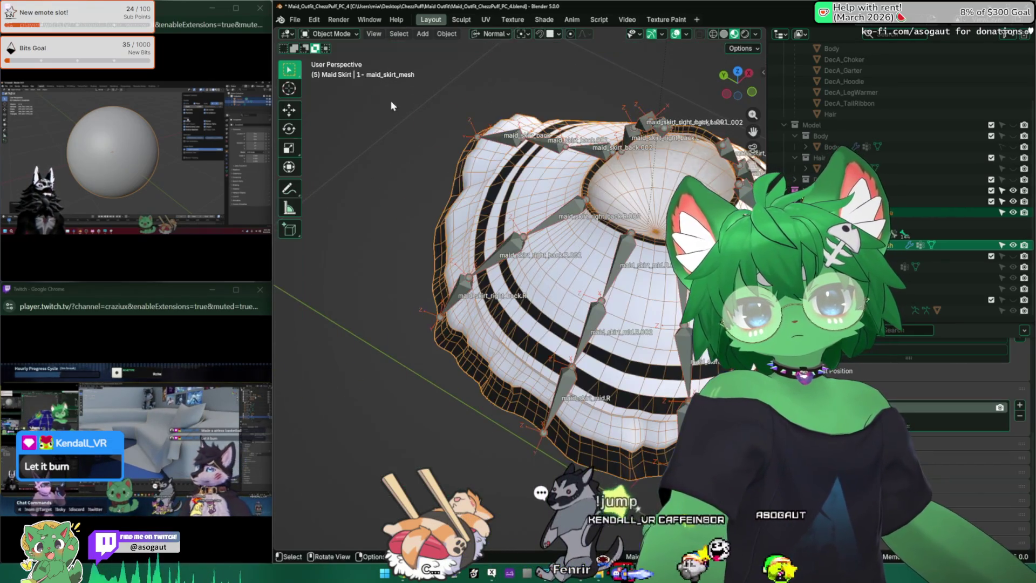
{"action": "mouse_move", "coordinate": [698, 372]}
{"action": "middle_mouse_down", "text": "shift"}
{"action": "mouse_move", "coordinate": [582, 367]}
{"action": "mouse_move", "coordinate": [529, 314]}
{"action": "middle_mouse_up", "text": "shift"}
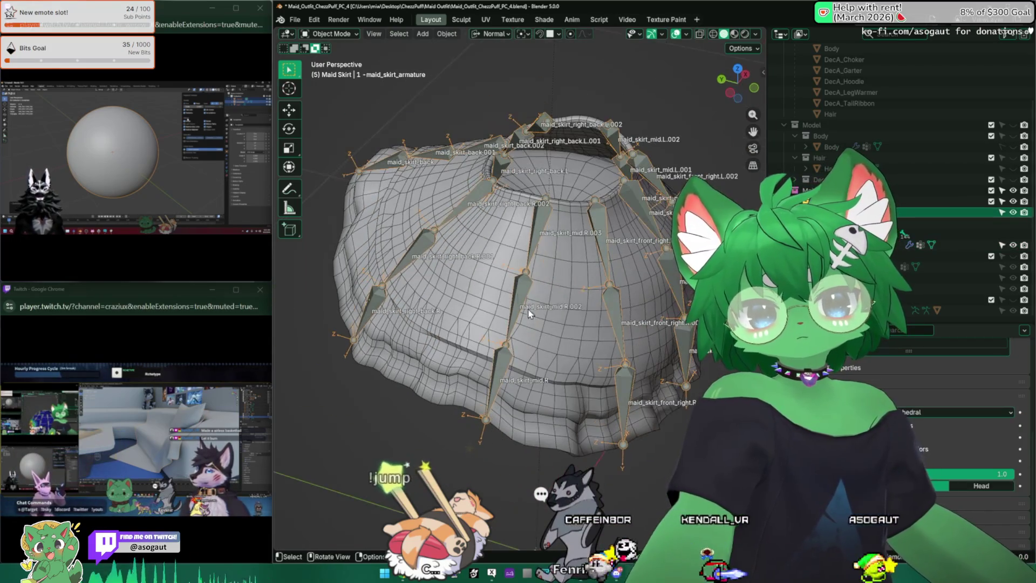
{"action": "left_click", "coordinate": [332, 69]}
{"action": "mouse_move", "coordinate": [475, 335]}
{"action": "middle_mouse_down"}
{"action": "mouse_move", "coordinate": [521, 378]}
{"action": "mouse_move", "coordinate": [545, 232]}
{"action": "middle_mouse_up"}
{"action": "left_click", "coordinate": [510, 377]}
{"action": "left_click", "coordinate": [536, 254]}
{"action": "left_click_drag", "start_coordinate": [546, 232], "coordinate": [534, 235]}
{"action": "mouse_move", "coordinate": [534, 235]}
{"action": "middle_mouse_down"}
{"action": "mouse_move", "coordinate": [571, 189]}
{"action": "mouse_move", "coordinate": [546, 209]}
{"action": "mouse_move", "coordinate": [340, 217]}
{"action": "mouse_move", "coordinate": [403, 235]}
{"action": "mouse_move", "coordinate": [359, 256]}
{"action": "mouse_move", "coordinate": [493, 231]}
{"action": "mouse_move", "coordinate": [395, 264]}
{"action": "mouse_move", "coordinate": [394, 213]}
{"action": "middle_mouse_up"}
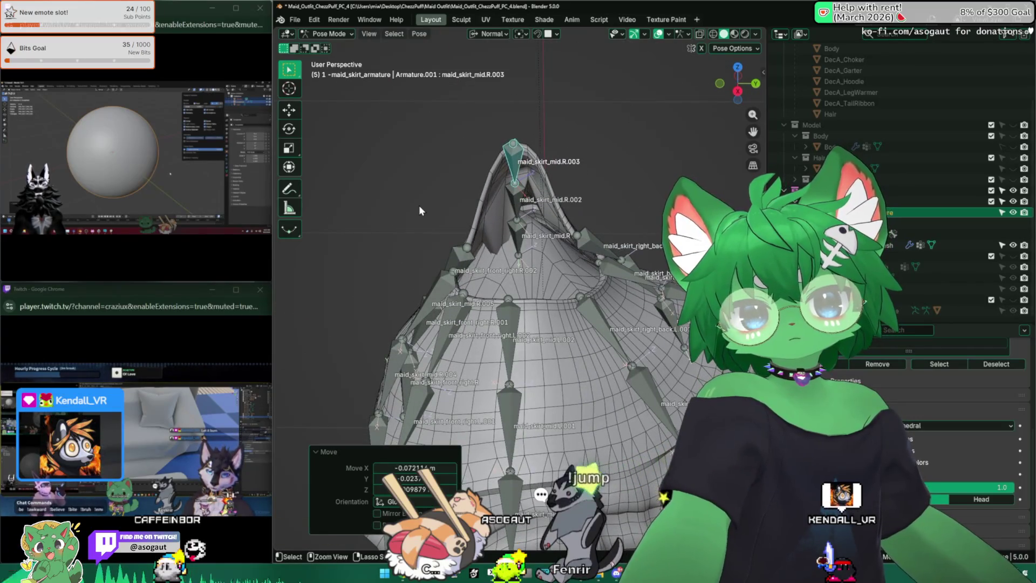
{"action": "key", "text": "ctrl+z"}
{"action": "mouse_move", "coordinate": [371, 260]}
{"action": "middle_mouse_down"}
{"action": "mouse_move", "coordinate": [480, 128]}
{"action": "mouse_move", "coordinate": [614, 260]}
{"action": "mouse_move", "coordinate": [582, 305]}
{"action": "mouse_move", "coordinate": [380, 56]}
{"action": "mouse_move", "coordinate": [432, 124]}
{"action": "mouse_move", "coordinate": [517, 184]}
{"action": "middle_mouse_up"}
{"action": "left_click", "coordinate": [336, 34]}
{"action": "left_click", "coordinate": [330, 47]}
{"action": "mouse_move", "coordinate": [576, 243]}
{"action": "middle_mouse_down"}
{"action": "mouse_move", "coordinate": [504, 215]}
{"action": "mouse_move", "coordinate": [471, 256]}
{"action": "mouse_move", "coordinate": [536, 201]}
{"action": "mouse_move", "coordinate": [484, 186]}
{"action": "mouse_move", "coordinate": [521, 287]}
{"action": "mouse_move", "coordinate": [535, 270]}
{"action": "mouse_move", "coordinate": [546, 286]}
{"action": "mouse_move", "coordinate": [463, 218]}
{"action": "middle_mouse_up"}
Isolate the skirt mesh in local view and enter its Edit Mode, framing the selection.
{"action": "key", "text": "Tab"}
{"action": "key", "text": "Tab"}
{"action": "left_click", "coordinate": [549, 289]}
{"action": "key", "text": "KP_Divide"}
{"action": "key", "text": "Tab"}
{"action": "key", "text": "alt+a"}
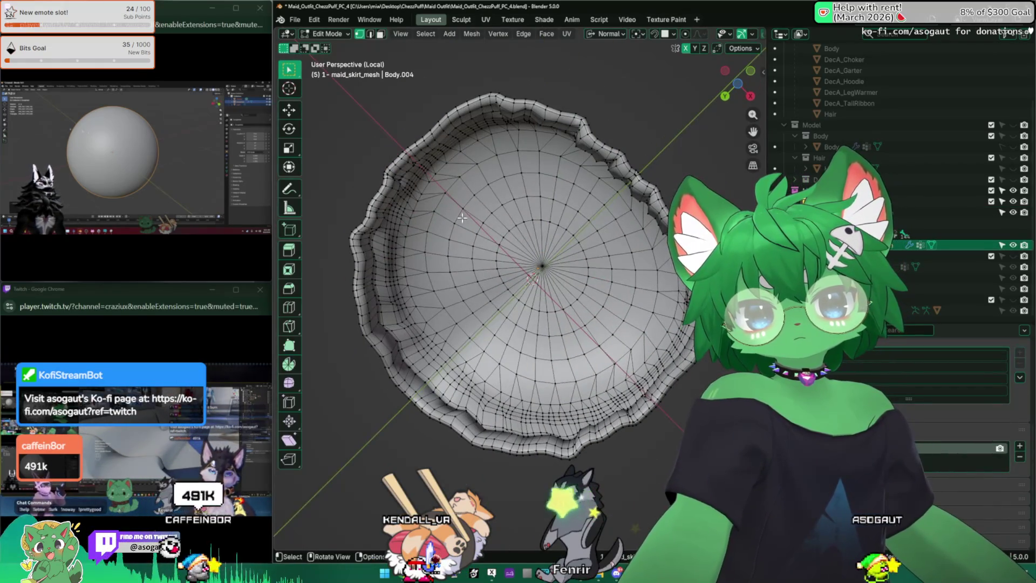
{"action": "key", "text": "KP_Decimal"}
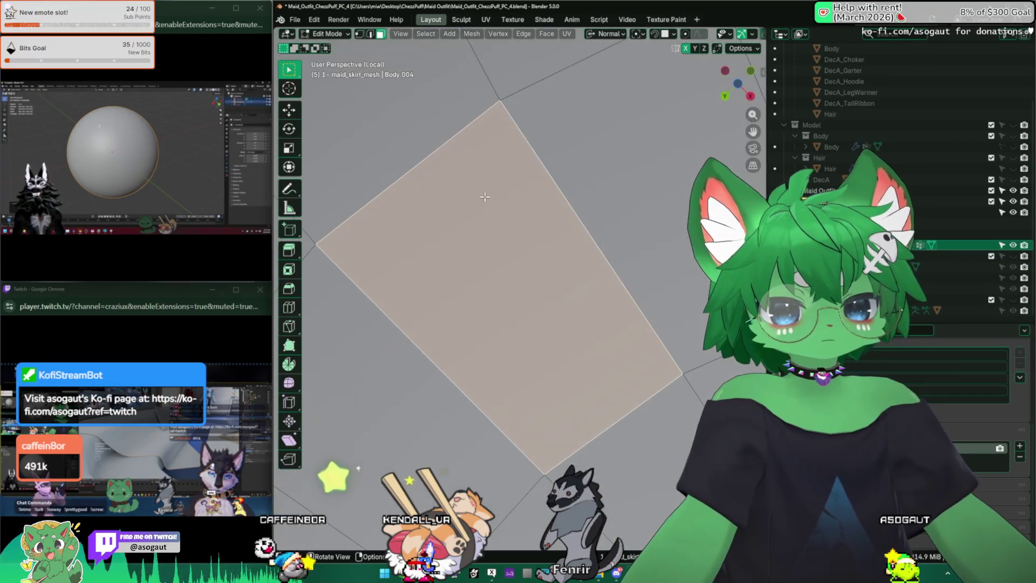
Inspect the skirt's inner disc in edge select mode, orbiting around the bowl.
{"action": "scroll", "coordinate": [484, 202], "scroll_direction": "down", "scroll_amount": 3}
{"action": "mouse_move", "coordinate": [529, 205]}
{"action": "middle_mouse_down"}
{"action": "mouse_move", "coordinate": [572, 207]}
{"action": "mouse_move", "coordinate": [561, 212]}
{"action": "middle_mouse_up"}
{"action": "scroll", "coordinate": [540, 216], "scroll_direction": "down", "scroll_amount": 5}
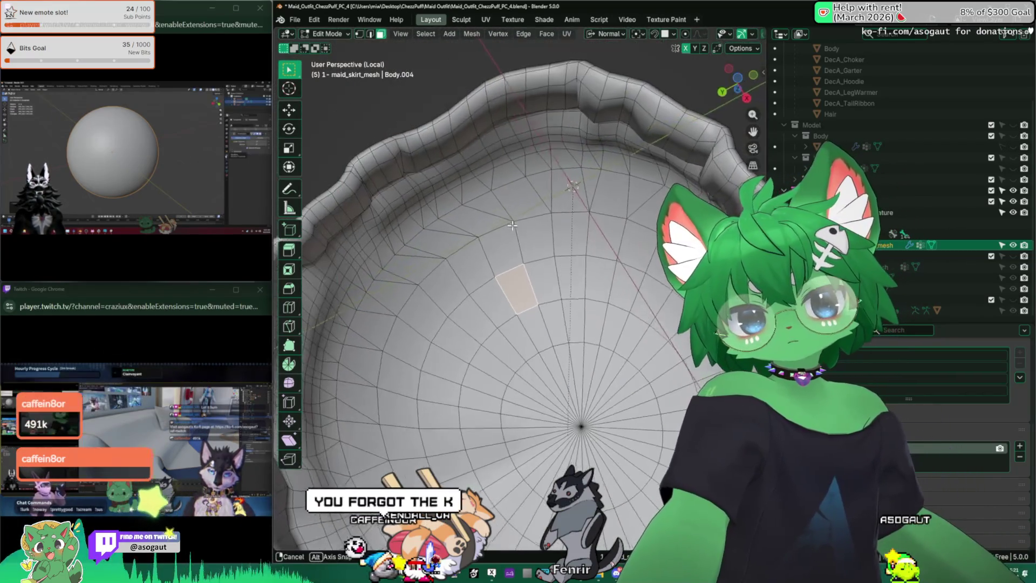
{"action": "key", "text": "2"}
{"action": "key", "text": "a"}
{"action": "key", "text": "alt+a"}
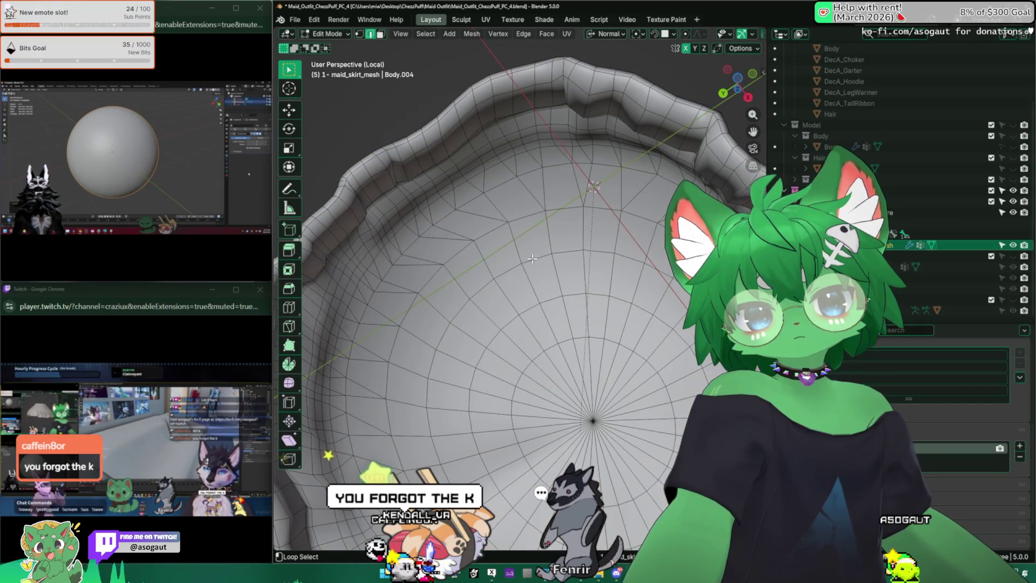
{"action": "mouse_move", "coordinate": [496, 264]}
{"action": "middle_mouse_down"}
{"action": "mouse_move", "coordinate": [474, 174]}
{"action": "mouse_move", "coordinate": [492, 205]}
{"action": "mouse_move", "coordinate": [436, 238]}
{"action": "mouse_move", "coordinate": [507, 198]}
{"action": "mouse_move", "coordinate": [535, 281]}
{"action": "mouse_move", "coordinate": [523, 254]}
{"action": "mouse_move", "coordinate": [531, 230]}
{"action": "mouse_move", "coordinate": [539, 280]}
{"action": "middle_mouse_up"}
Leave Edit Mode and local view, then select the skirt armature.
{"action": "key", "text": "Tab"}
{"action": "key", "text": "KP_Divide"}
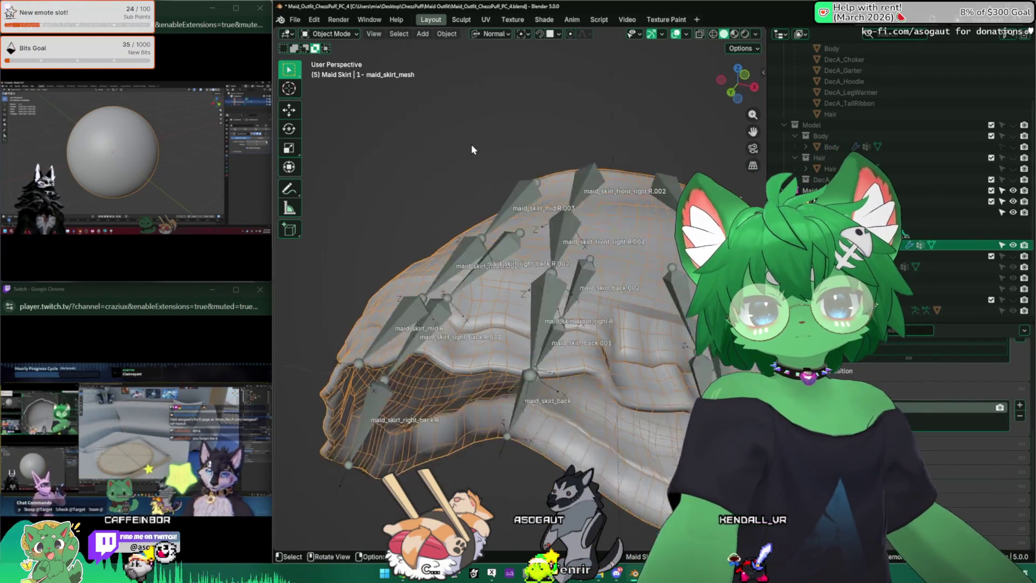
{"action": "middle_click_drag", "start_coordinate": [471, 150], "coordinate": [437, 274]}
{"action": "left_click", "coordinate": [440, 267]}
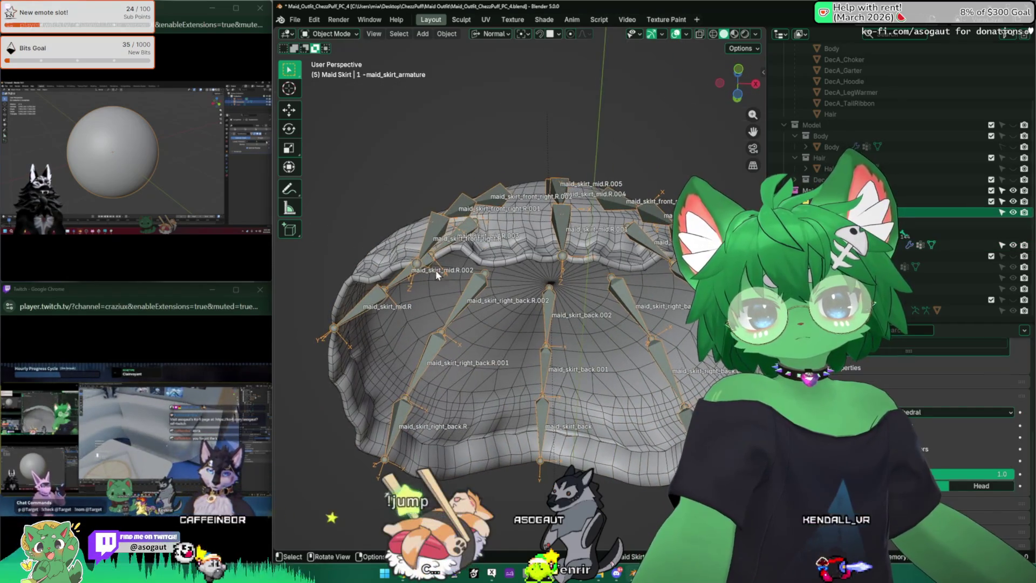
{"action": "mouse_move", "coordinate": [516, 157]}
{"action": "middle_mouse_down"}
{"action": "mouse_move", "coordinate": [503, 161]}
{"action": "mouse_move", "coordinate": [503, 203]}
{"action": "middle_mouse_up"}
{"action": "mouse_move", "coordinate": [418, 270]}
{"action": "middle_mouse_down"}
{"action": "mouse_move", "coordinate": [416, 215]}
{"action": "mouse_move", "coordinate": [438, 274]}
{"action": "middle_mouse_up"}
Test-move bones maid_skirt_mid.R.002 and maid_skirt_mid.R.003, undoing the first move.
{"action": "key", "text": "g"}
{"action": "left_click", "coordinate": [404, 265]}
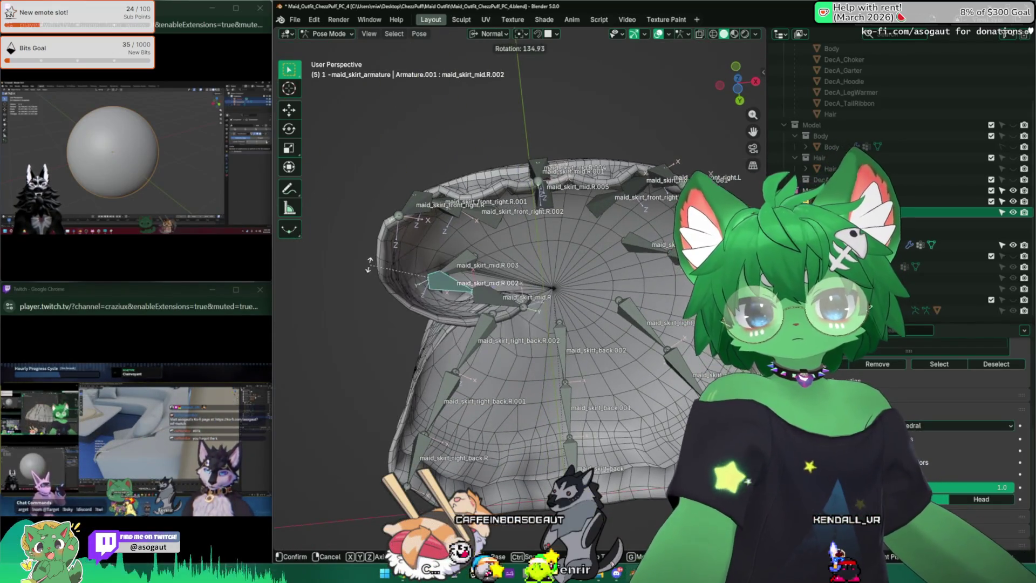
{"action": "key", "text": "z"}
{"action": "key", "text": "ctrl+z"}
{"action": "left_click", "coordinate": [416, 255]}
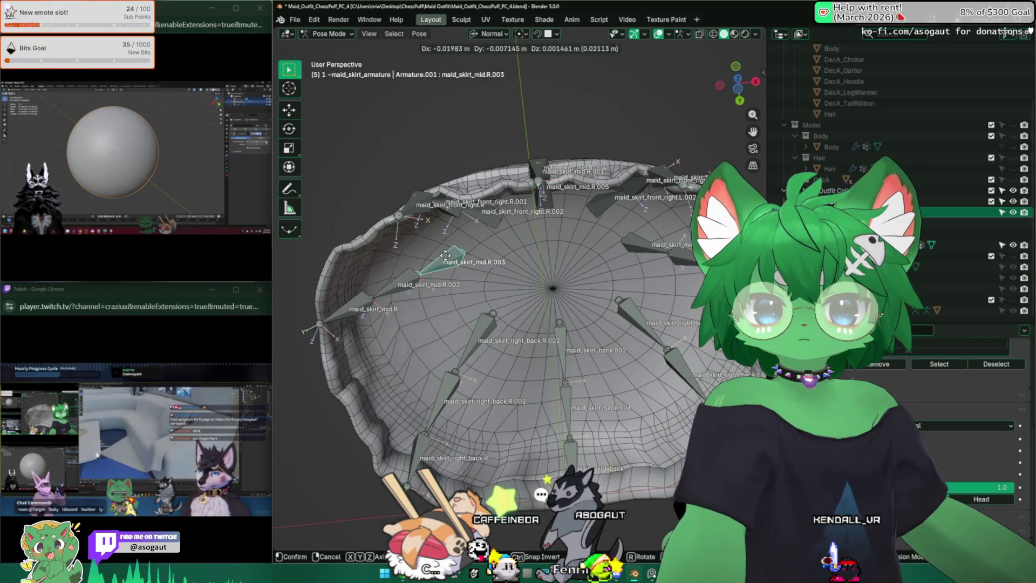
{"action": "key", "text": "g"}
{"action": "left_click", "coordinate": [424, 268]}
Switch to Object Mode on the skirt mesh and isolate it in local view.
{"action": "mouse_move", "coordinate": [423, 268]}
{"action": "middle_mouse_down"}
{"action": "mouse_move", "coordinate": [365, 323]}
{"action": "mouse_move", "coordinate": [330, 189]}
{"action": "mouse_move", "coordinate": [411, 232]}
{"action": "mouse_move", "coordinate": [494, 216]}
{"action": "mouse_move", "coordinate": [497, 296]}
{"action": "mouse_move", "coordinate": [519, 370]}
{"action": "mouse_move", "coordinate": [569, 421]}
{"action": "mouse_move", "coordinate": [696, 480]}
{"action": "mouse_move", "coordinate": [320, 76]}
{"action": "middle_mouse_up"}
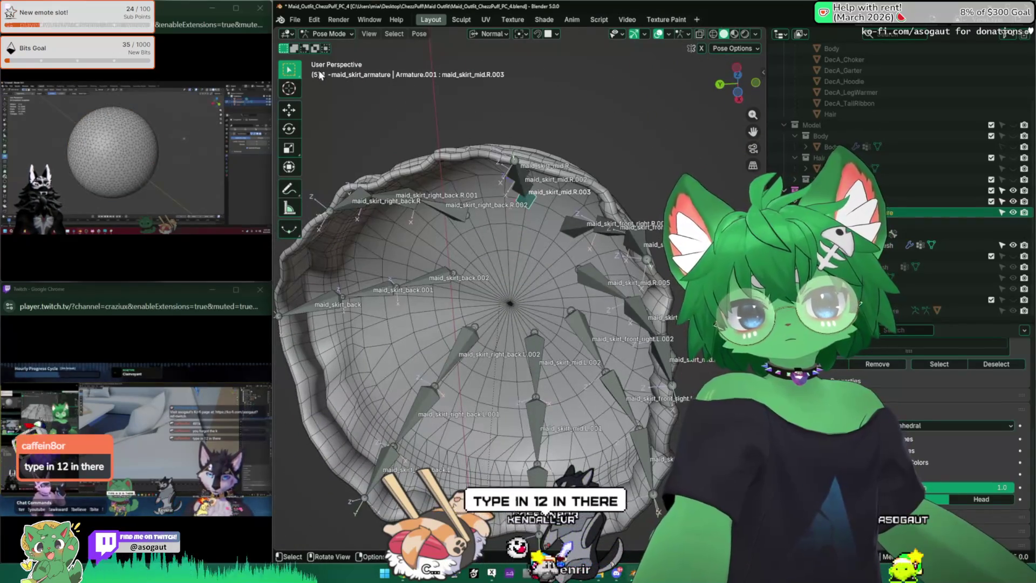
{"action": "left_click", "coordinate": [348, 46]}
{"action": "left_click", "coordinate": [516, 306]}
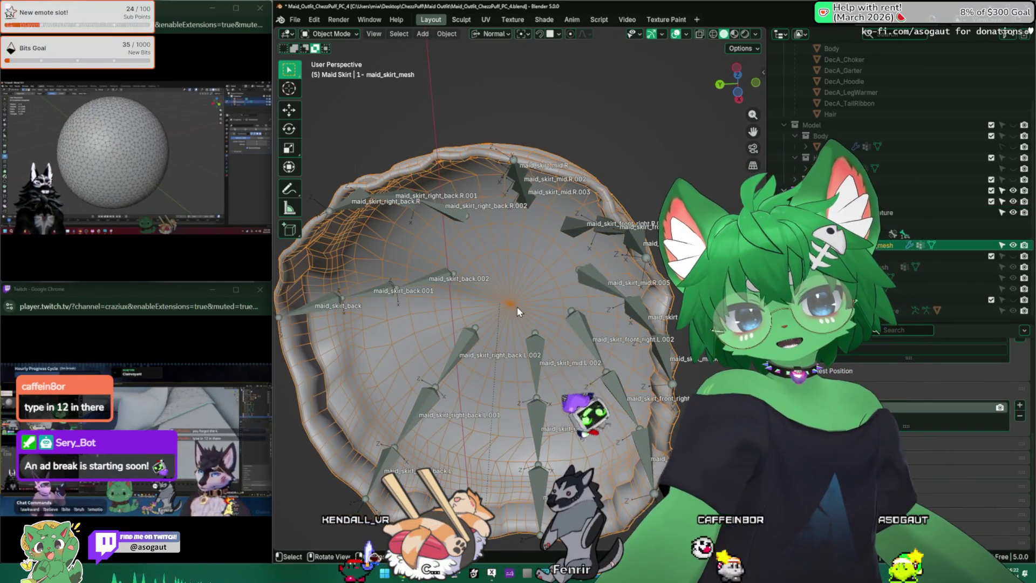
{"action": "key", "text": "KP_Divide"}
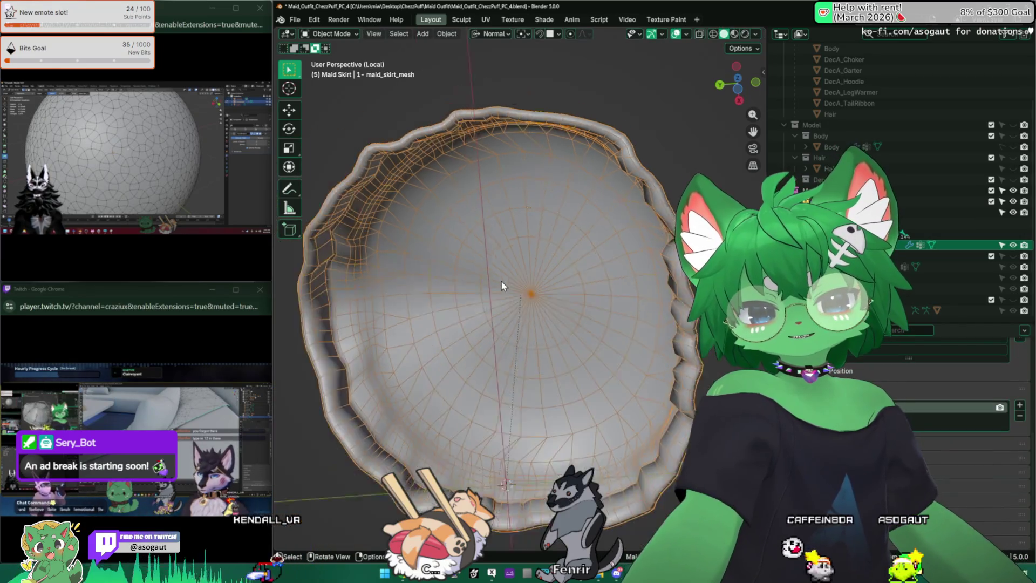
Enter Edit Mode on maid_skirt_mesh, select all then deselect, and open Windows search.
{"action": "key", "text": "Tab"}
{"action": "scroll", "coordinate": [449, 254], "scroll_direction": "up", "scroll_amount": 5}
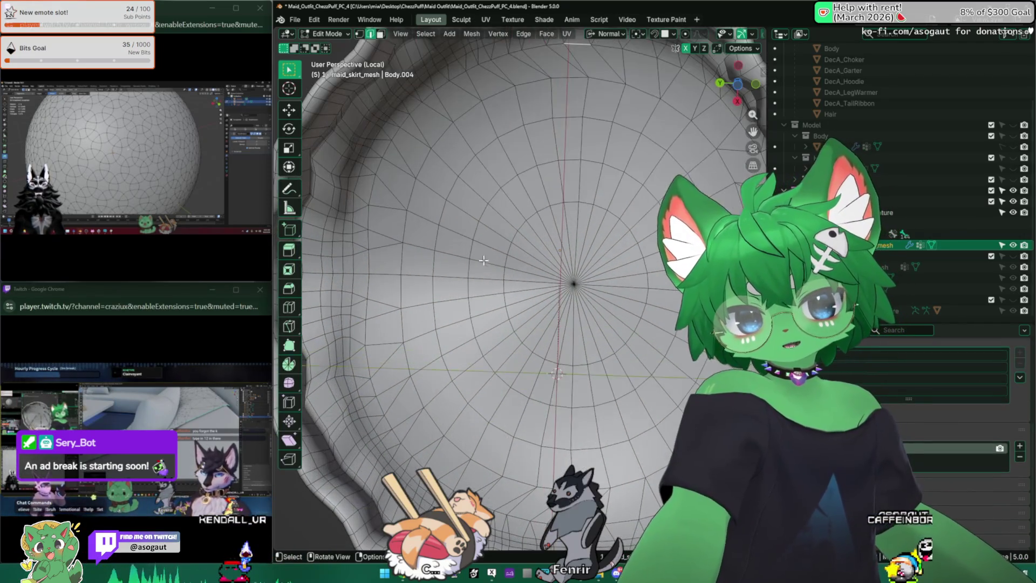
{"action": "key", "text": "a"}
{"action": "key", "text": "alt+a"}
{"action": "scroll", "coordinate": [449, 253], "scroll_direction": "down", "scroll_amount": 4}
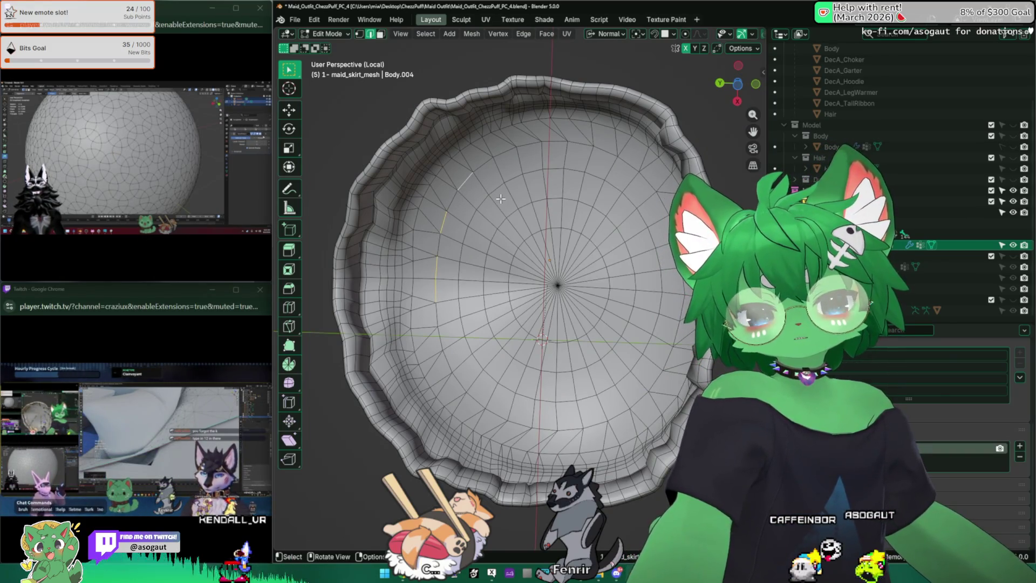
{"action": "key", "text": "super"}
Launch Blender 5.0 by searching 'blen' and dismiss its splash screen.
{"action": "type", "text": "blen"}
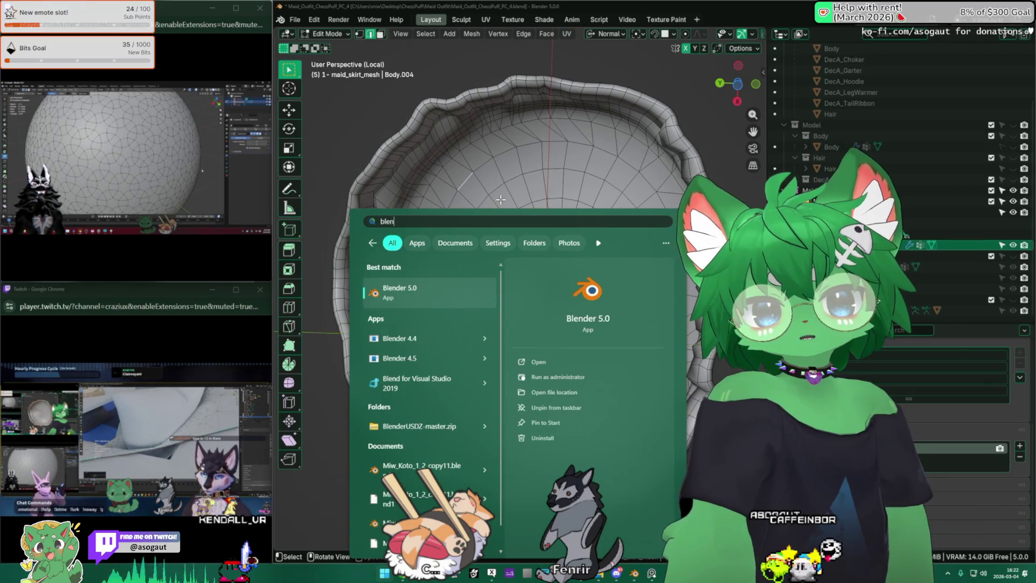
{"action": "key", "text": "Return"}
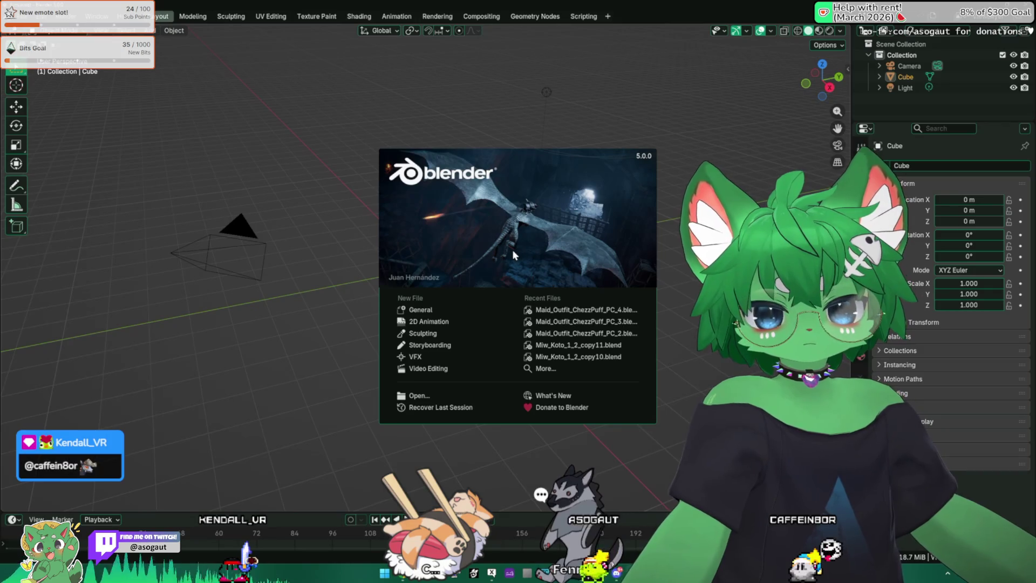
{"action": "left_click", "coordinate": [370, 333]}
Open collar_of_miw_1.blend from SynologyDrive's Miws Collar folder, filtering by 'asset'.
{"action": "key", "text": "ctrl+o"}
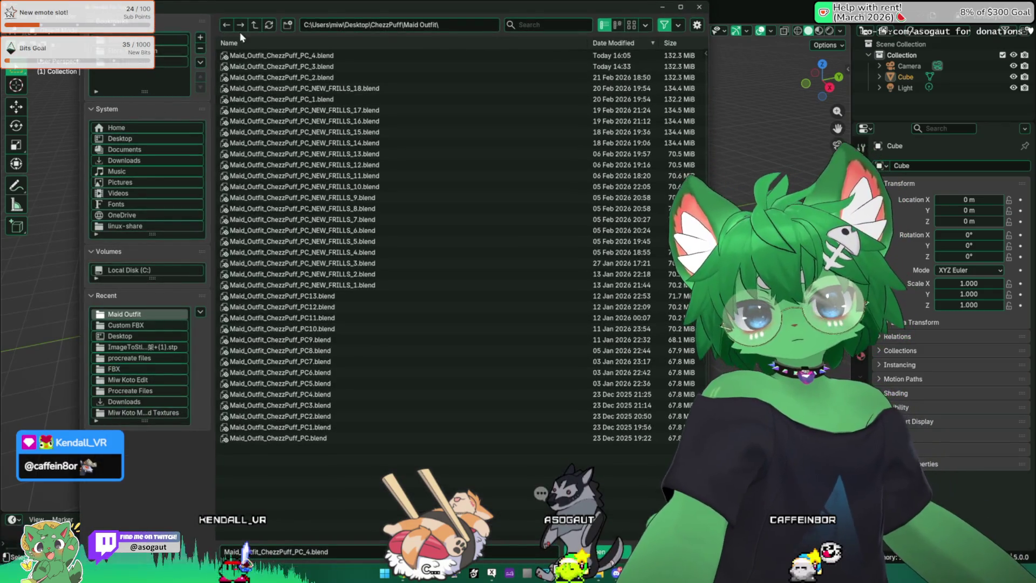
{"action": "left_click", "coordinate": [257, 24]}
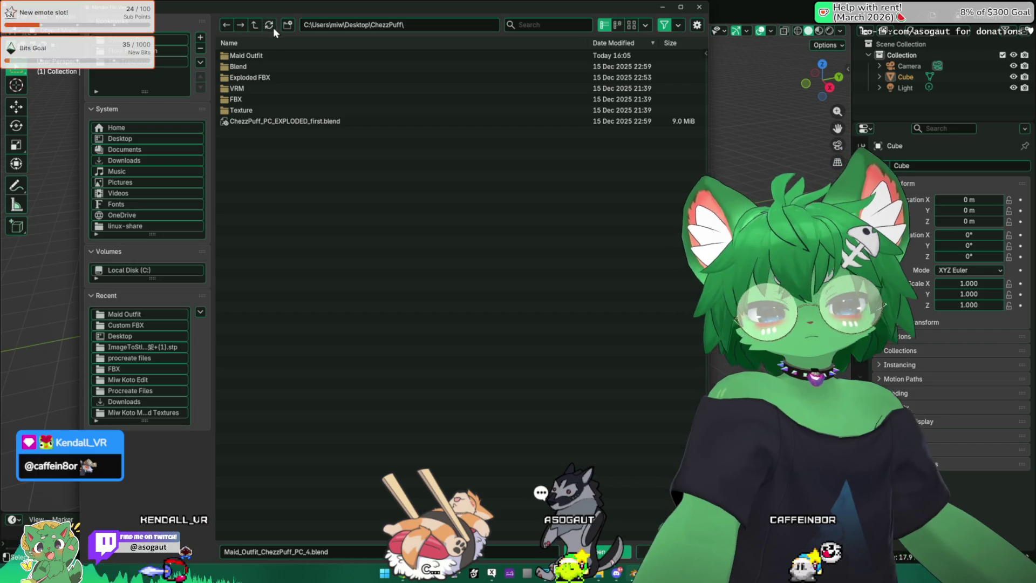
{"action": "left_click", "coordinate": [255, 25]}
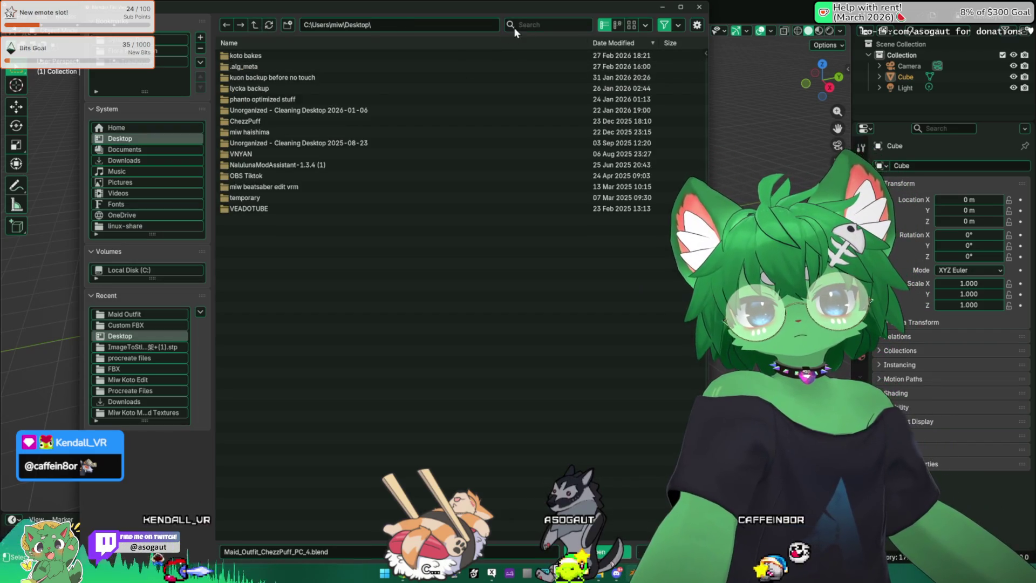
{"action": "left_click", "coordinate": [141, 39]}
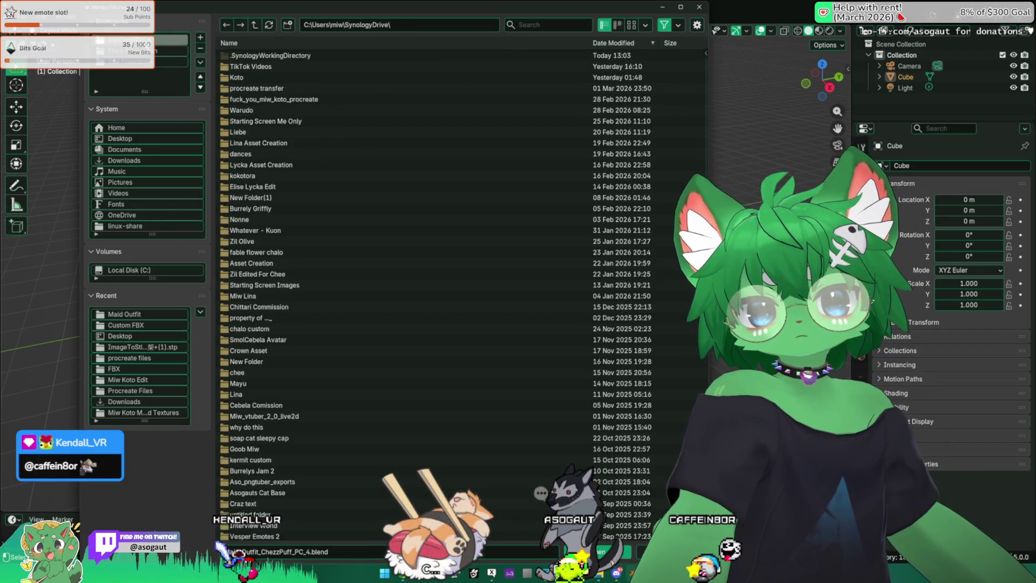
{"action": "left_click", "coordinate": [539, 27]}
{"action": "type", "text": "asset"}
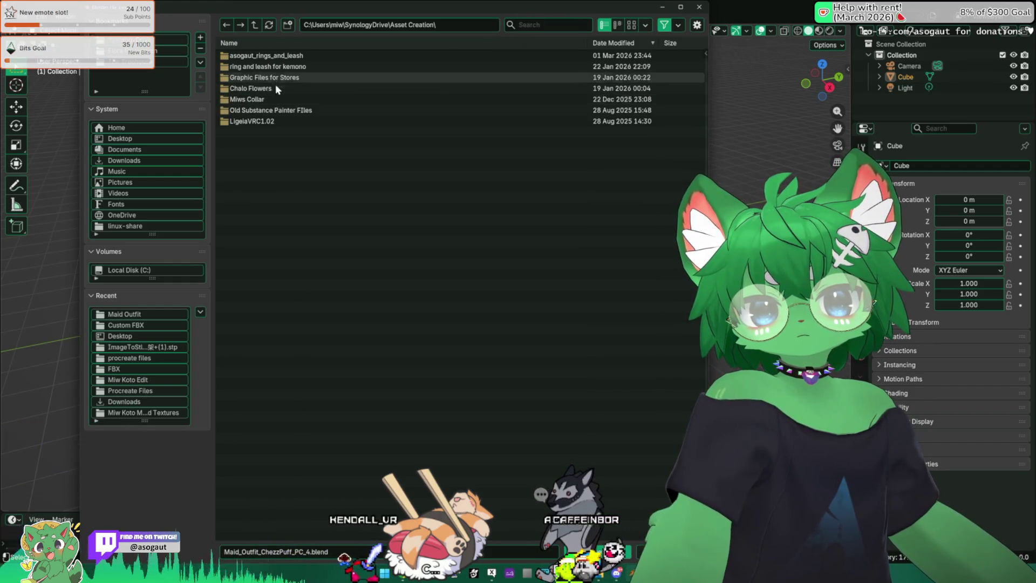
{"action": "left_click", "coordinate": [268, 100]}
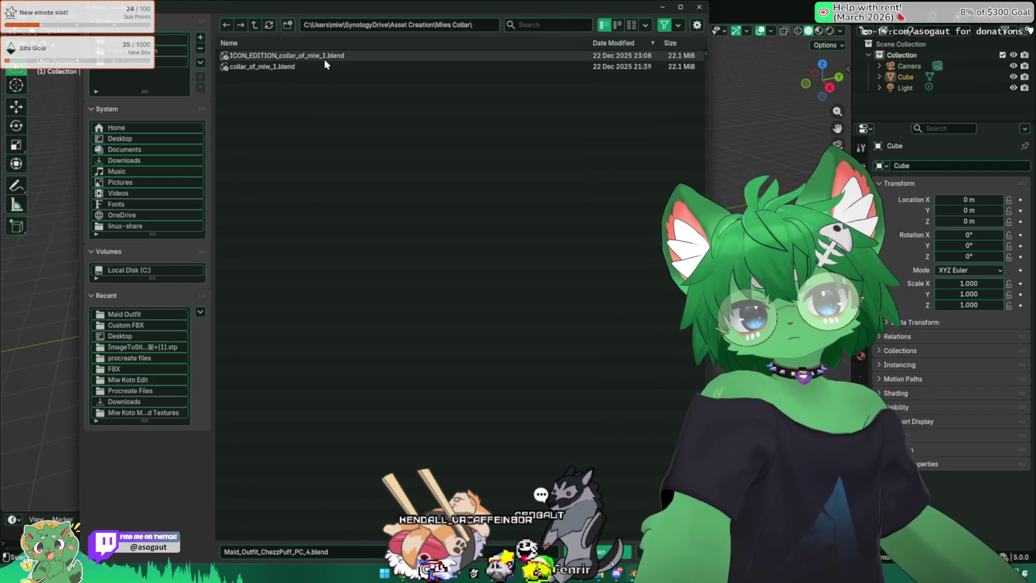
{"action": "left_click", "coordinate": [312, 66]}
{"action": "double_click", "coordinate": [306, 67]}
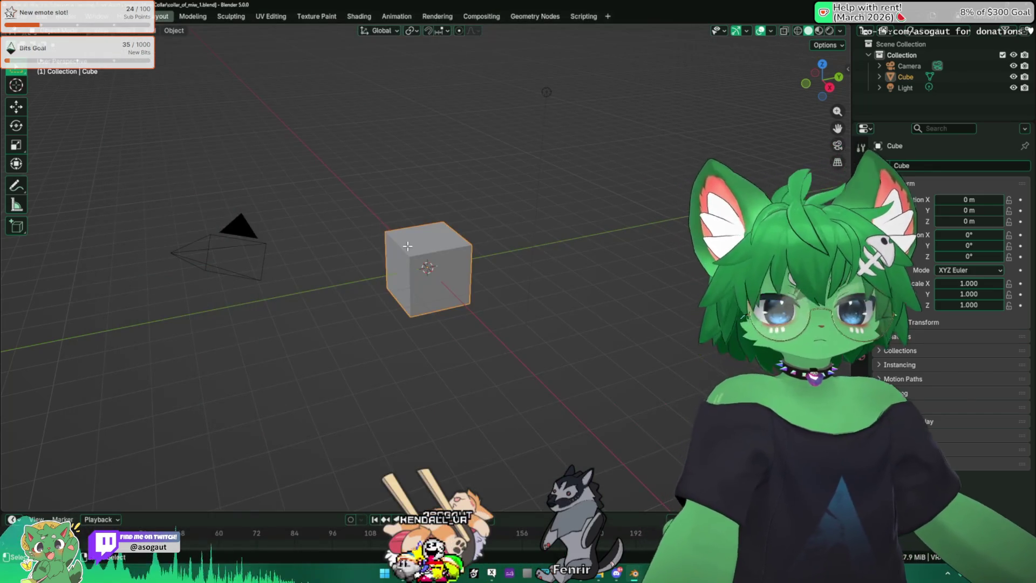
{"action": "scroll", "coordinate": [577, 313], "scroll_direction": "up", "scroll_amount": 3}
{"action": "key", "text": "Tab"}
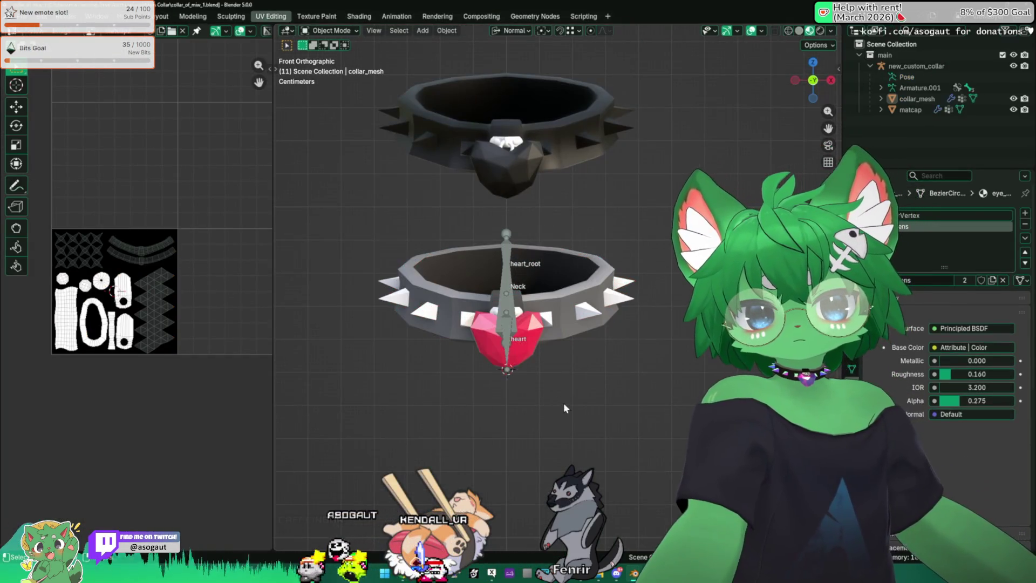
Inspect the heart collar and its strap from several angles in a maximized 3D view.
{"action": "mouse_move", "coordinate": [563, 403]}
{"action": "middle_mouse_down"}
{"action": "mouse_move", "coordinate": [549, 338]}
{"action": "mouse_move", "coordinate": [607, 5]}
{"action": "middle_mouse_up"}
{"action": "scroll", "coordinate": [537, 306], "scroll_direction": "up", "scroll_amount": 3}
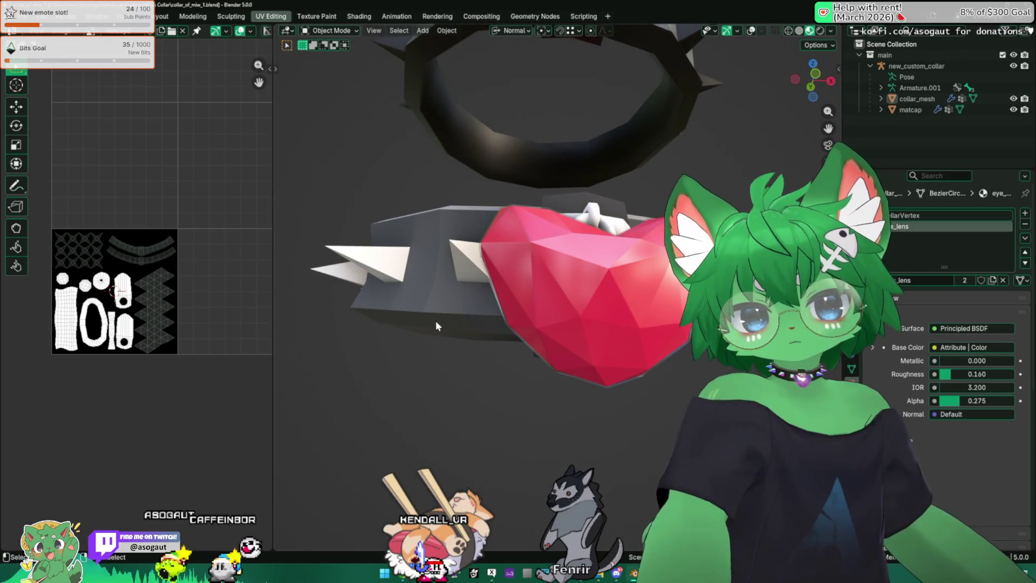
{"action": "key", "text": "ctrl+space"}
{"action": "mouse_move", "coordinate": [555, 296]}
{"action": "middle_mouse_down"}
{"action": "mouse_move", "coordinate": [446, 308]}
{"action": "mouse_move", "coordinate": [515, 253]}
{"action": "mouse_move", "coordinate": [555, 257]}
{"action": "mouse_move", "coordinate": [537, 278]}
{"action": "mouse_move", "coordinate": [417, 287]}
{"action": "middle_mouse_up"}
{"action": "mouse_move", "coordinate": [428, 301]}
{"action": "middle_mouse_down"}
{"action": "mouse_move", "coordinate": [470, 266]}
{"action": "mouse_move", "coordinate": [379, 268]}
{"action": "mouse_move", "coordinate": [551, 269]}
{"action": "mouse_move", "coordinate": [528, 233]}
{"action": "mouse_move", "coordinate": [504, 251]}
{"action": "mouse_move", "coordinate": [662, 255]}
{"action": "mouse_move", "coordinate": [513, 294]}
{"action": "mouse_move", "coordinate": [578, 297]}
{"action": "mouse_move", "coordinate": [712, 243]}
{"action": "mouse_move", "coordinate": [555, 296]}
{"action": "mouse_move", "coordinate": [622, 306]}
{"action": "mouse_move", "coordinate": [603, 322]}
{"action": "mouse_move", "coordinate": [548, 333]}
{"action": "mouse_move", "coordinate": [474, 322]}
{"action": "mouse_move", "coordinate": [604, 318]}
{"action": "mouse_move", "coordinate": [425, 308]}
{"action": "mouse_move", "coordinate": [412, 296]}
{"action": "mouse_move", "coordinate": [488, 300]}
{"action": "middle_mouse_up"}
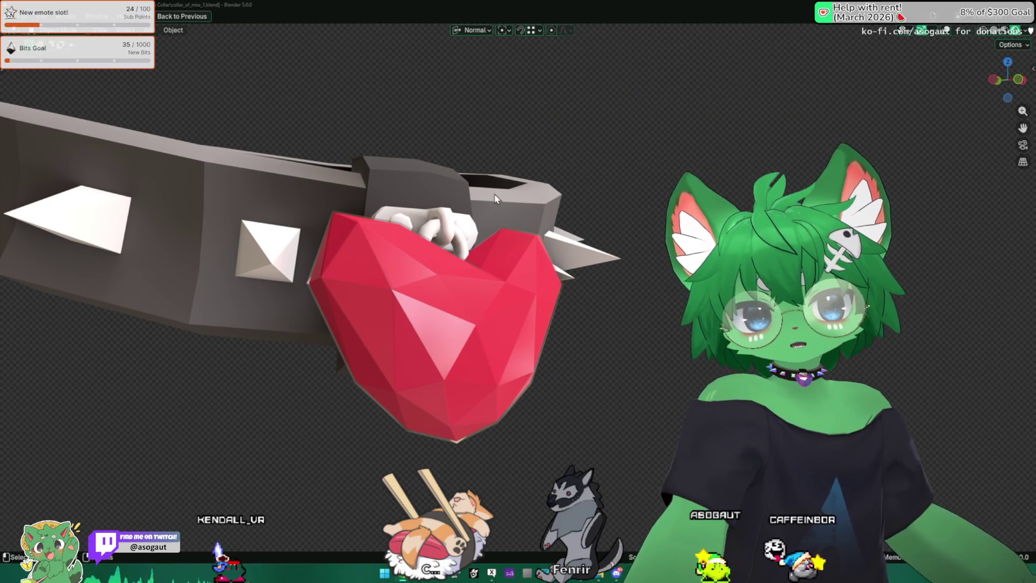
{"action": "mouse_move", "coordinate": [614, 267]}
{"action": "middle_mouse_down"}
{"action": "mouse_move", "coordinate": [429, 284]}
{"action": "mouse_move", "coordinate": [417, 209]}
{"action": "mouse_move", "coordinate": [419, 244]}
{"action": "mouse_move", "coordinate": [577, 316]}
{"action": "mouse_move", "coordinate": [396, 232]}
{"action": "mouse_move", "coordinate": [486, 303]}
{"action": "mouse_move", "coordinate": [601, 367]}
{"action": "mouse_move", "coordinate": [531, 377]}
{"action": "mouse_move", "coordinate": [517, 402]}
{"action": "mouse_move", "coordinate": [562, 361]}
{"action": "mouse_move", "coordinate": [607, 358]}
{"action": "mouse_move", "coordinate": [559, 399]}
{"action": "mouse_move", "coordinate": [532, 362]}
{"action": "mouse_move", "coordinate": [529, 320]}
{"action": "mouse_move", "coordinate": [447, 358]}
{"action": "mouse_move", "coordinate": [634, 327]}
{"action": "mouse_move", "coordinate": [533, 291]}
{"action": "middle_mouse_up"}
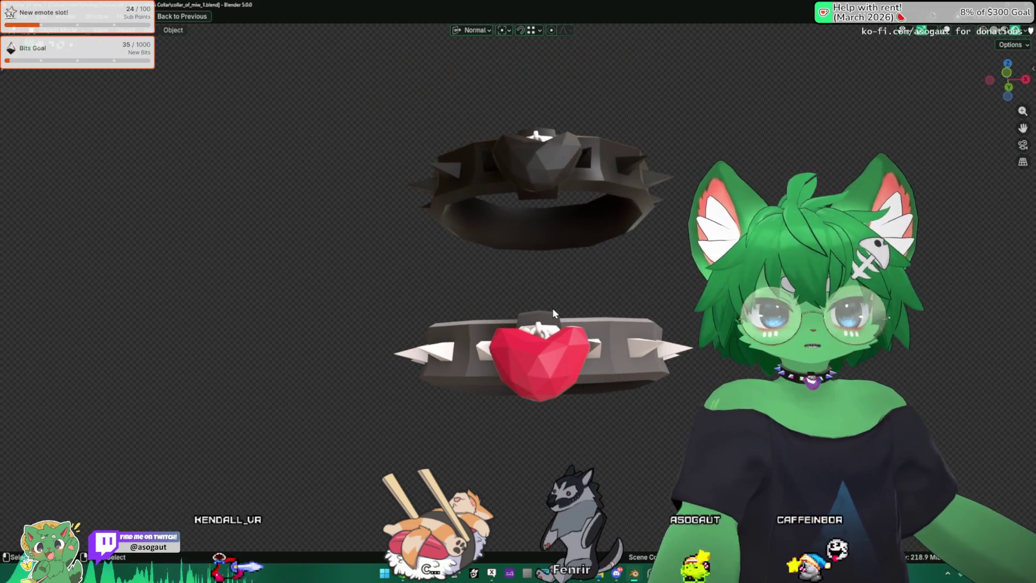
Restore the full workspace layout and close the collar file without saving.
{"action": "key", "text": "ctrl+alt+space"}
{"action": "key", "text": "ctrl+q"}
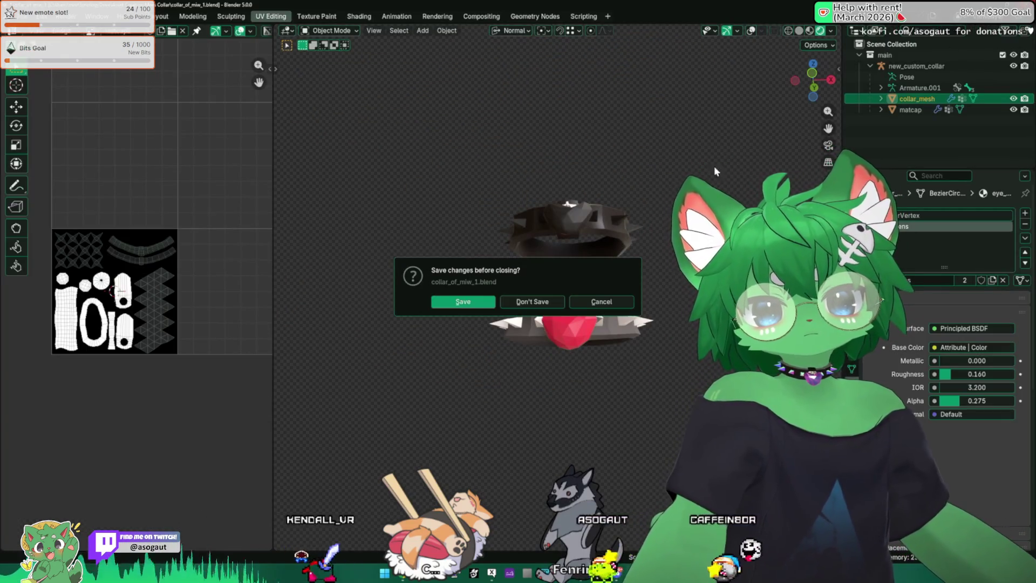
{"action": "left_click", "coordinate": [539, 305]}
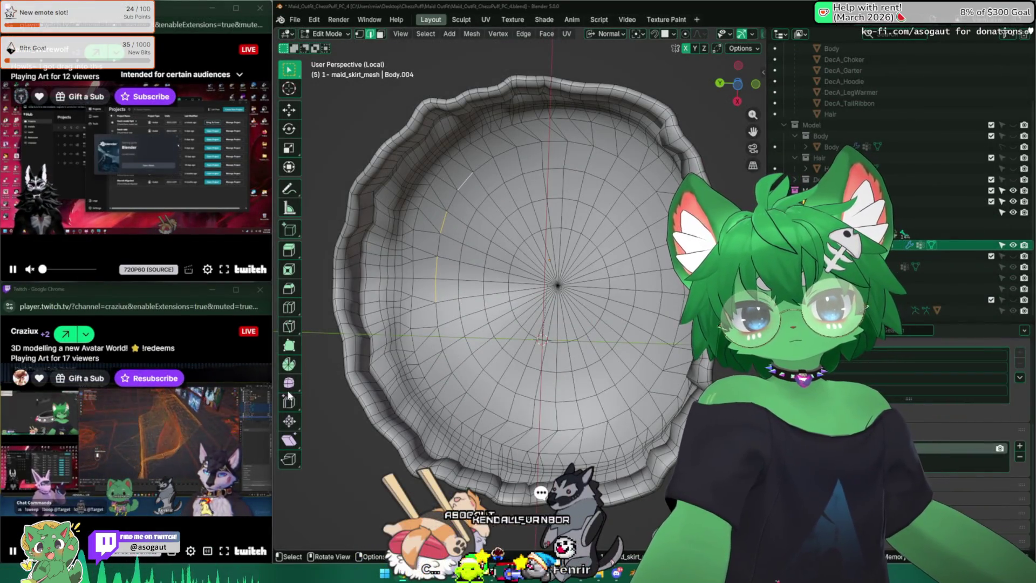
Select the skirt's inner edge ring and mirror the selection onto the other half.
{"action": "middle_click_drag", "start_coordinate": [580, 351], "coordinate": [582, 327]}
{"action": "scroll", "coordinate": [581, 327], "scroll_direction": "up", "scroll_amount": 3}
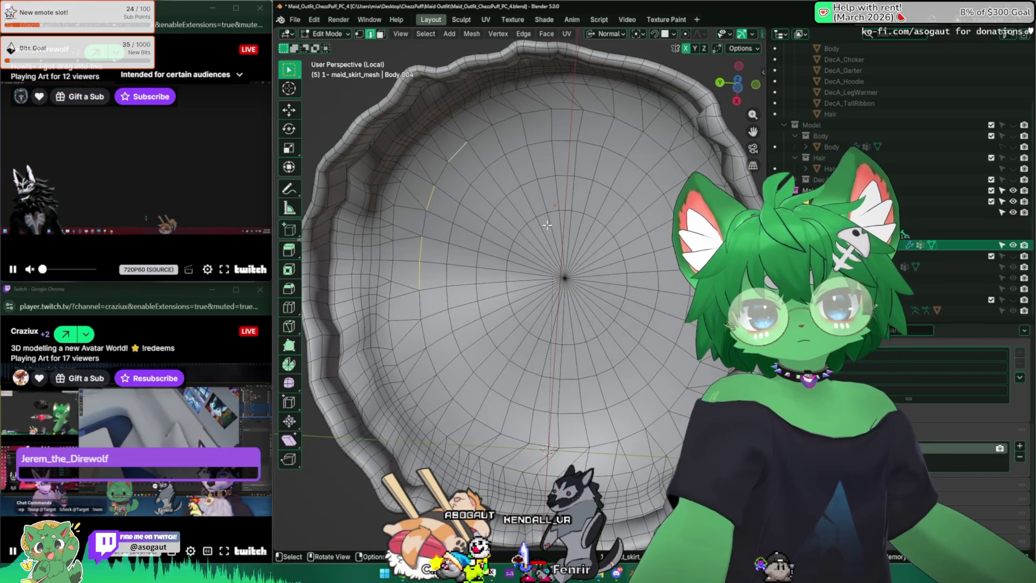
{"action": "scroll", "coordinate": [387, 199], "scroll_direction": "up", "scroll_amount": 5}
{"action": "scroll", "coordinate": [387, 199], "scroll_direction": "down", "scroll_amount": 5}
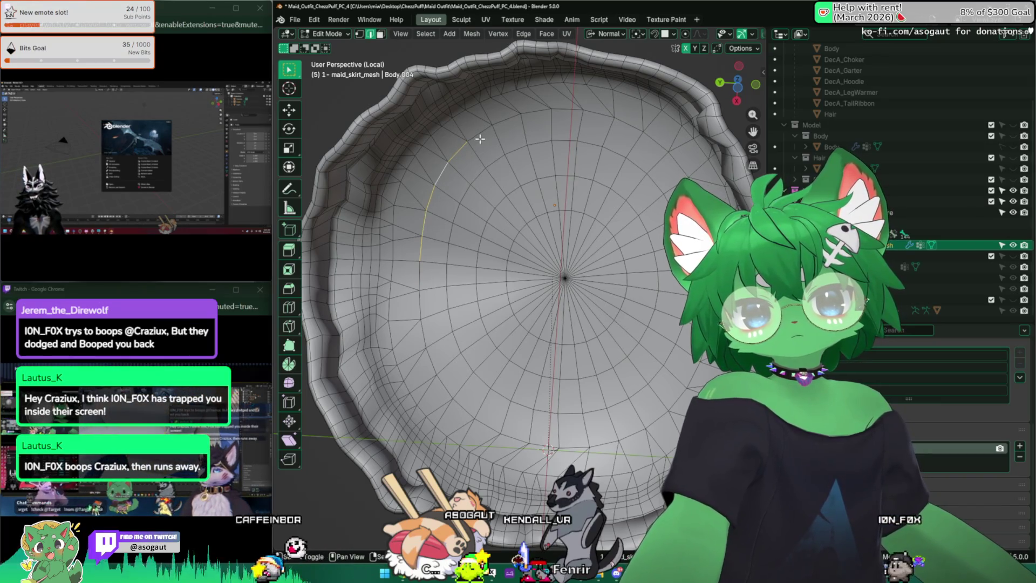
{"action": "left_click", "coordinate": [508, 115], "text": "shift"}
{"action": "middle_click_drag", "start_coordinate": [508, 115], "coordinate": [545, 116]}
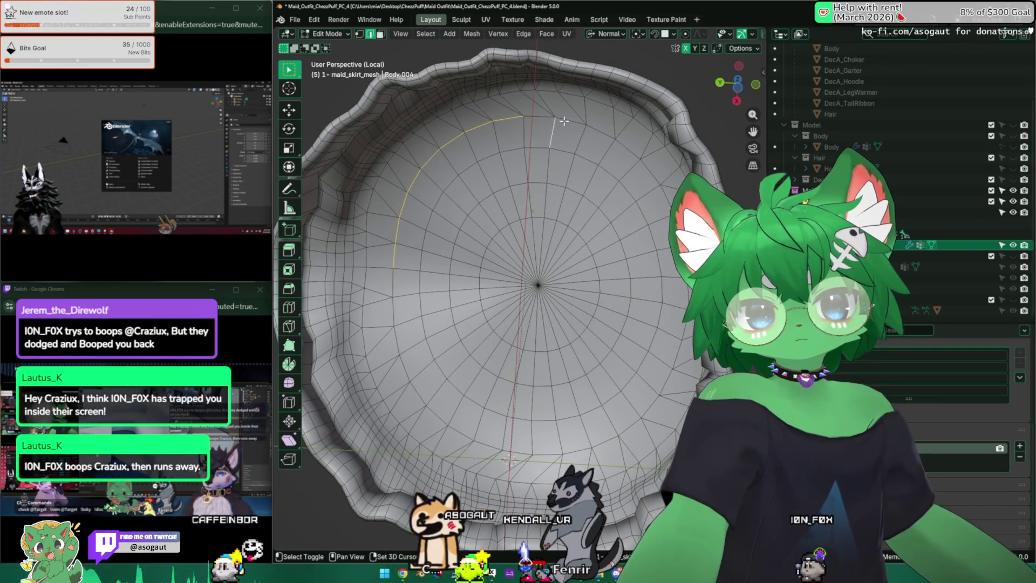
{"action": "left_click", "coordinate": [622, 151], "text": "ctrl"}
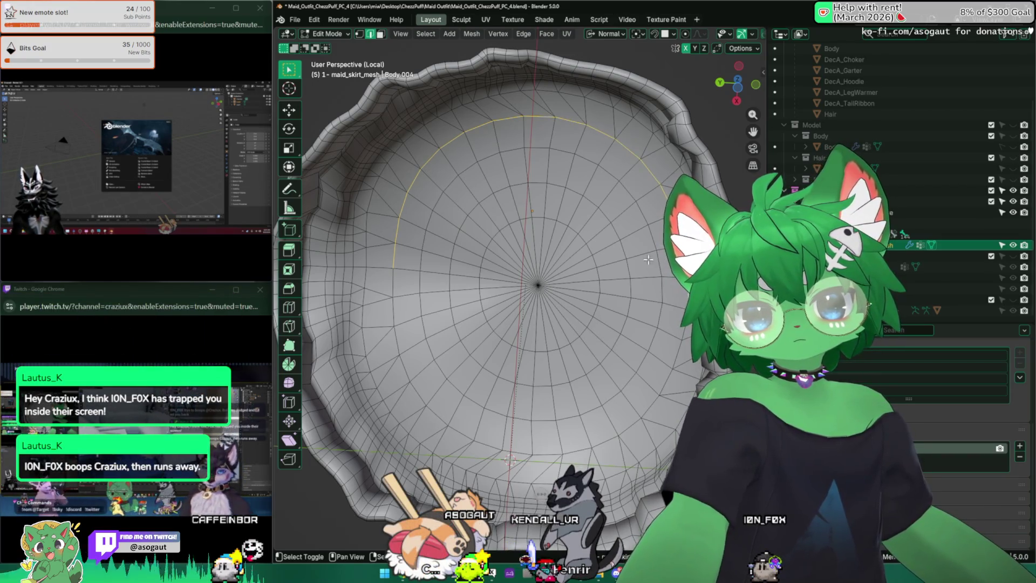
{"action": "key", "text": "ctrl+shift+m"}
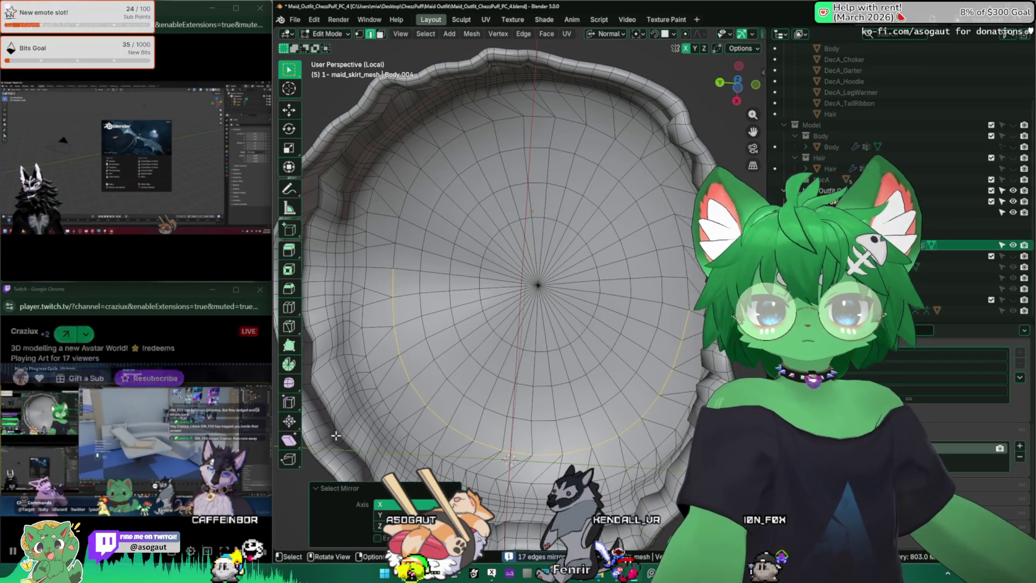
Rip the mesh along that ring and separate the linked inner disc into its own object.
{"action": "key", "text": "F3"}
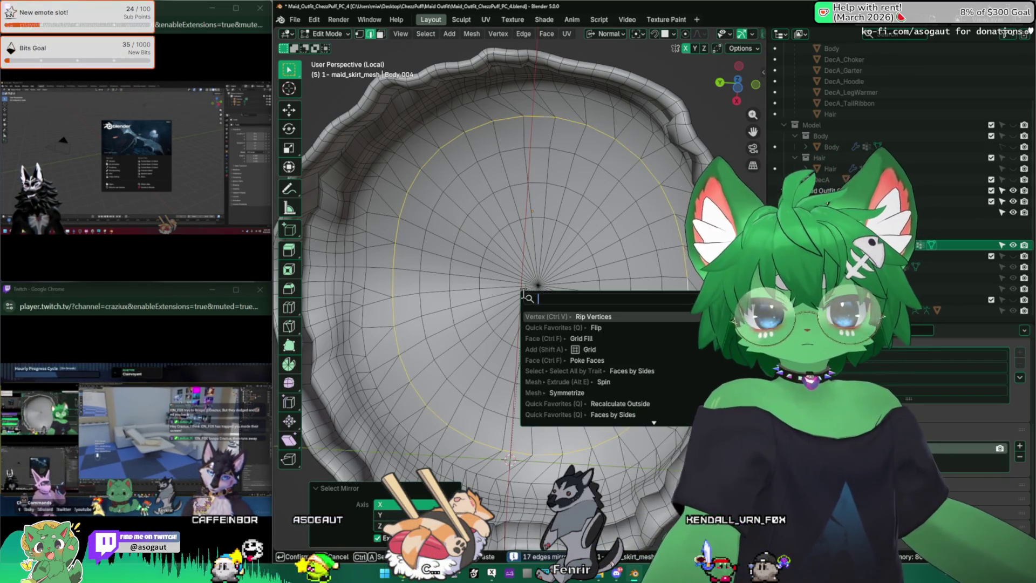
{"action": "left_click", "coordinate": [551, 316]}
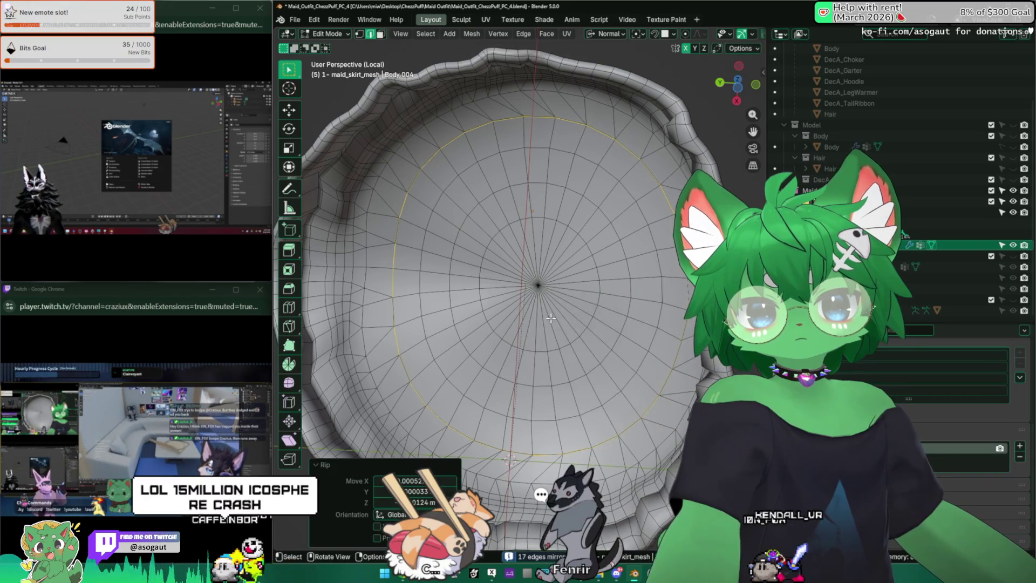
{"action": "left_click", "coordinate": [562, 268]}
{"action": "key", "text": "ctrl+l"}
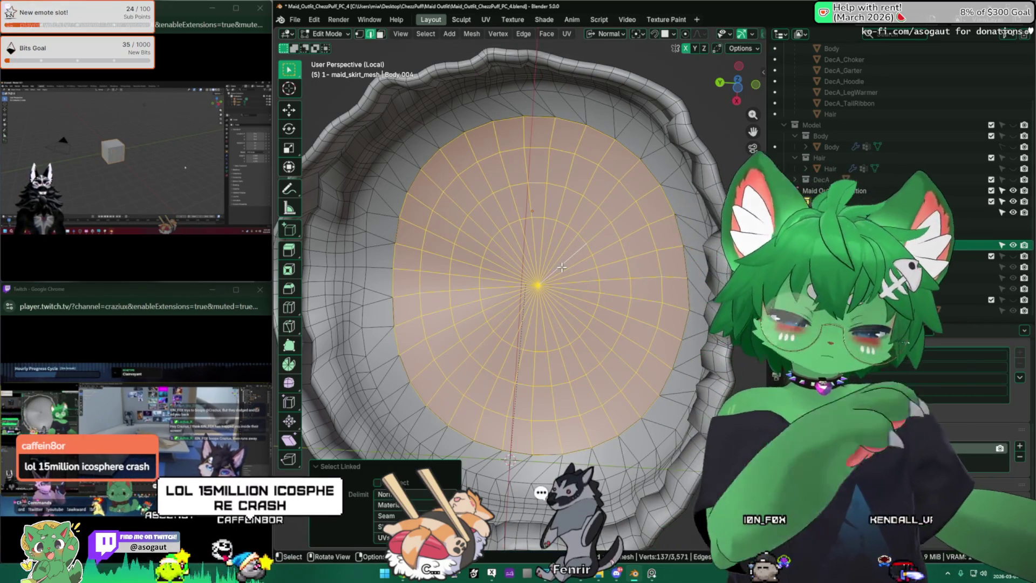
{"action": "key", "text": "p"}
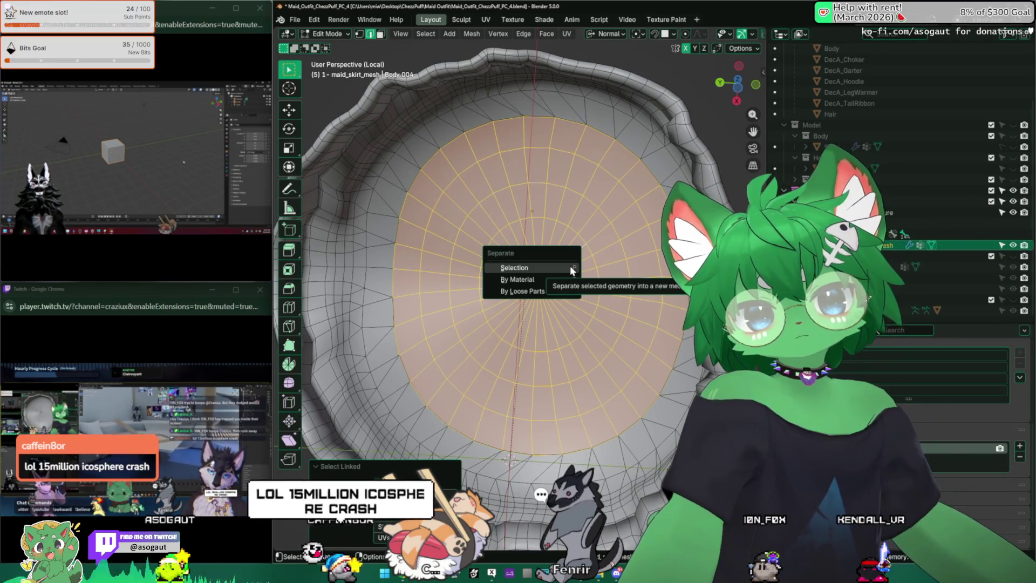
{"action": "left_click", "coordinate": [569, 265]}
Rename the new disc mesh object in the outliner.
{"action": "double_click", "coordinate": [906, 251]}
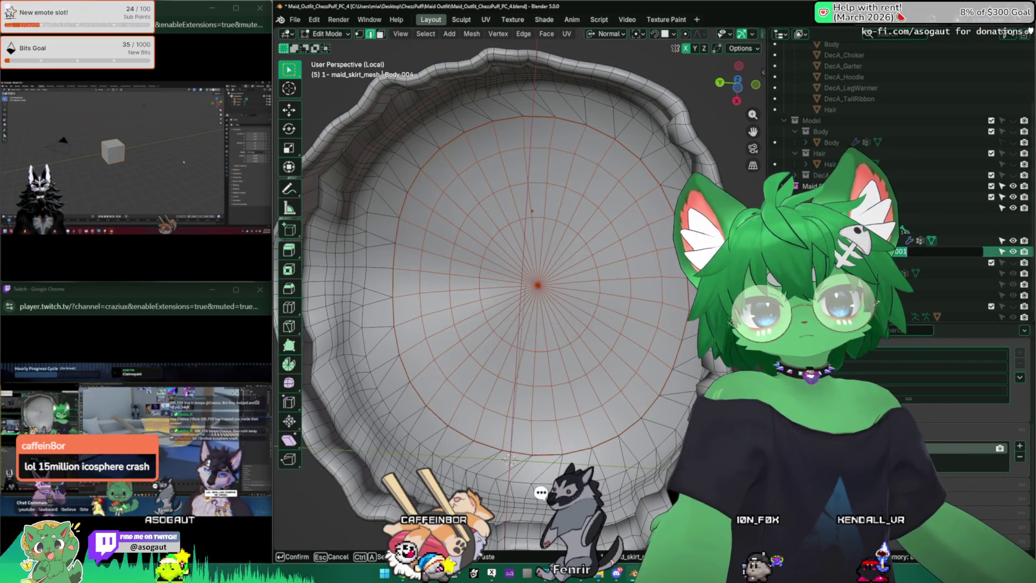
{"action": "type", "text": "/C"}
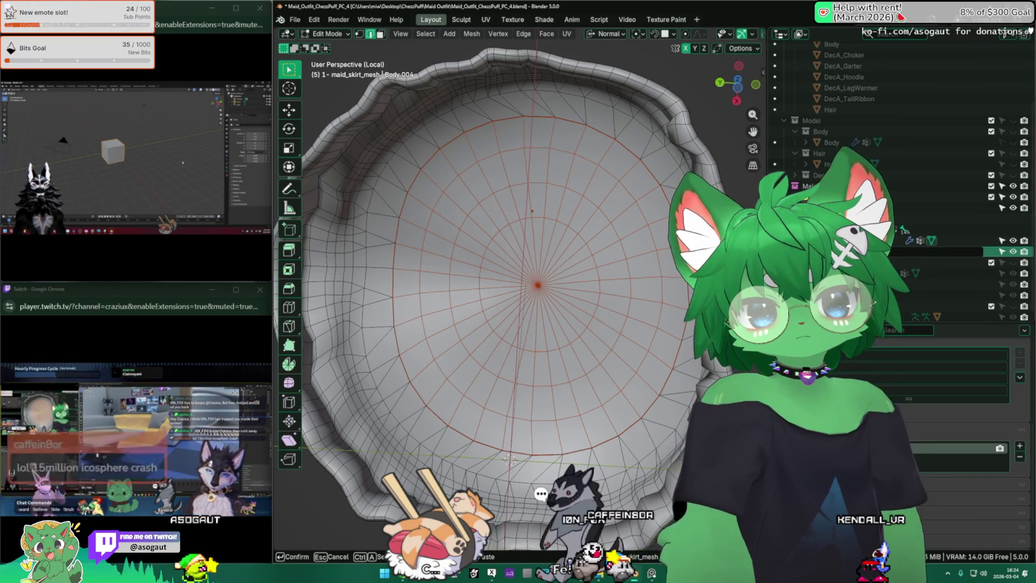
{"action": "type", "text": "R"}
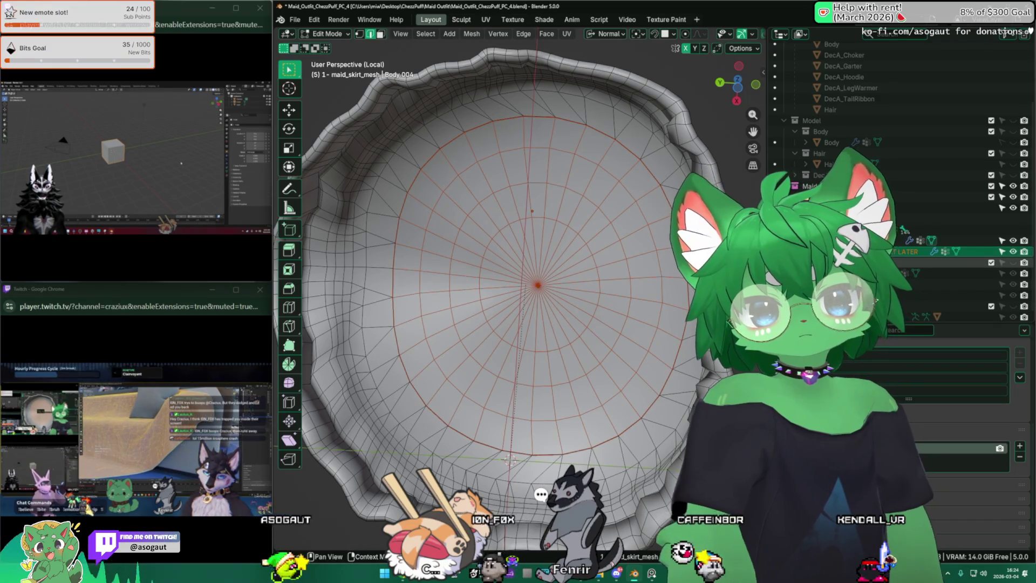
{"action": "key", "text": "Return"}
Save incrementally as Maid_Outfit_ChezzPuff_PC_5, leave Edit Mode and local view, and select the skirt armature.
{"action": "left_click", "coordinate": [295, 19]}
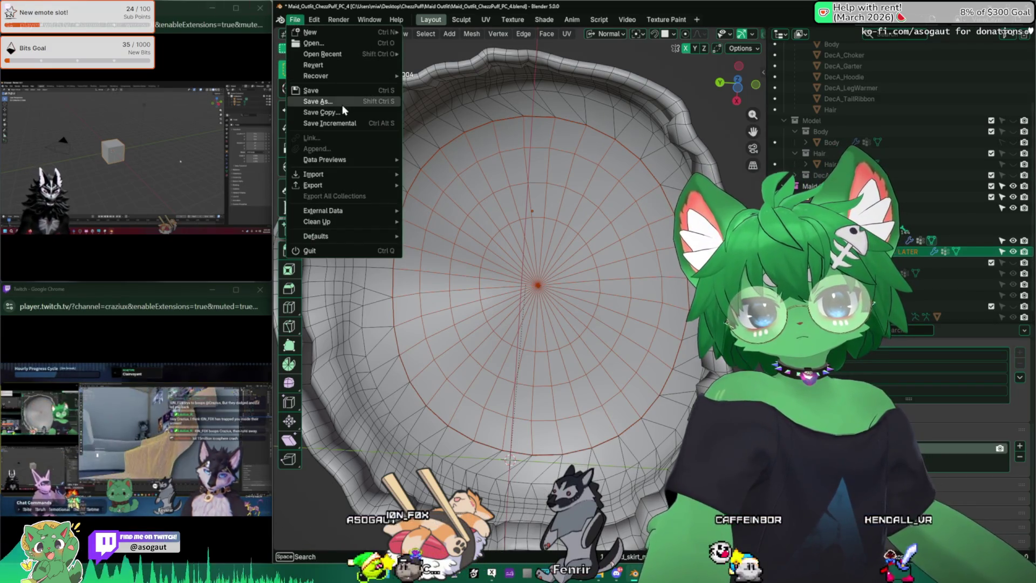
{"action": "left_click", "coordinate": [330, 123]}
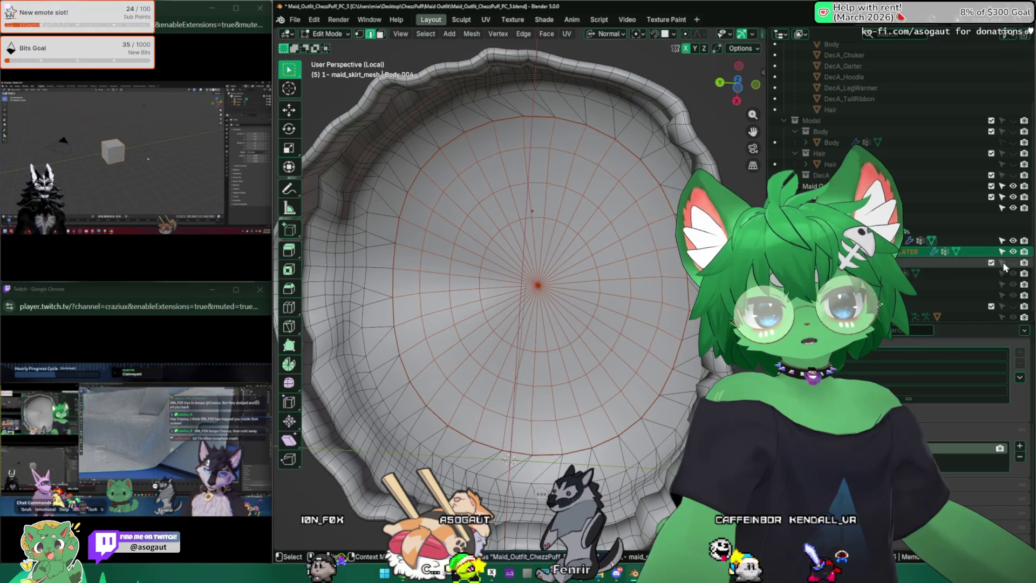
{"action": "mouse_move", "coordinate": [541, 217]}
{"action": "middle_mouse_down"}
{"action": "mouse_move", "coordinate": [426, 315]}
{"action": "mouse_move", "coordinate": [505, 277]}
{"action": "mouse_move", "coordinate": [468, 324]}
{"action": "mouse_move", "coordinate": [455, 378]}
{"action": "mouse_move", "coordinate": [540, 381]}
{"action": "mouse_move", "coordinate": [514, 345]}
{"action": "mouse_move", "coordinate": [510, 257]}
{"action": "middle_mouse_up"}
{"action": "key", "text": "Tab"}
{"action": "key", "text": "KP_Divide"}
{"action": "left_click", "coordinate": [502, 241], "text": "shift"}
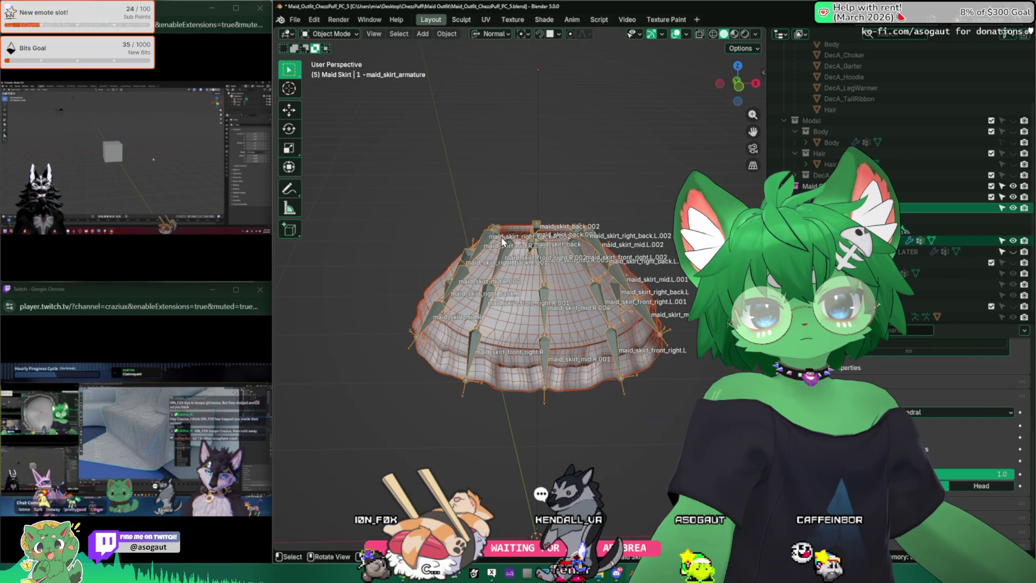